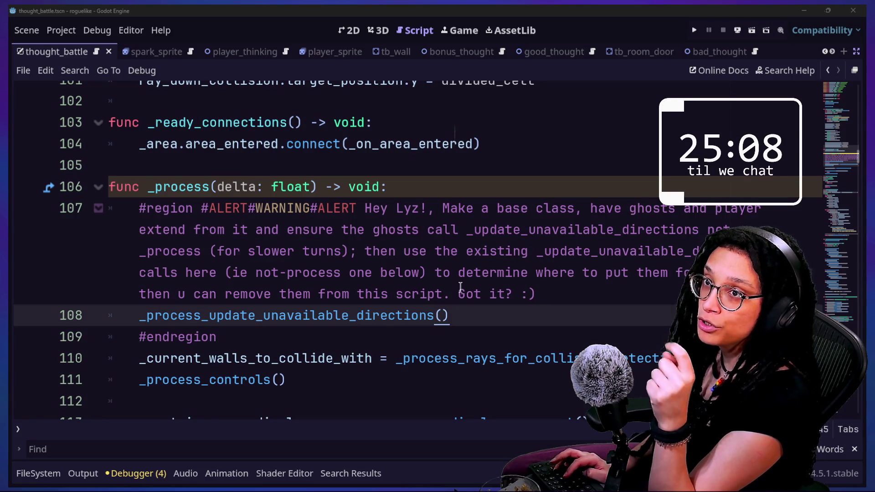
# - Switch from the Godot script editor to the itch.io Game-like Jam 009 page in Chrome
pyautogui.hotkey('alt', 'Tab')
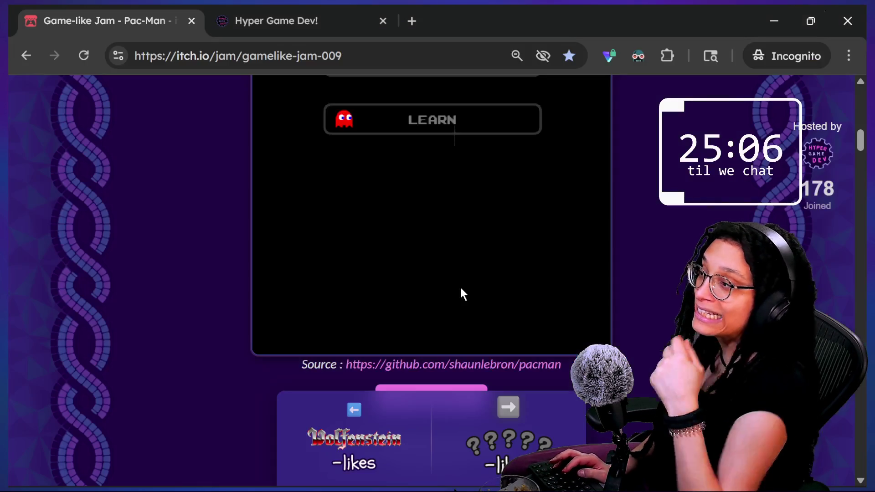
# - Launch the original PAC-MAN game from the jam page and make it fullscreen
pyautogui.scroll(4, 462, 294)
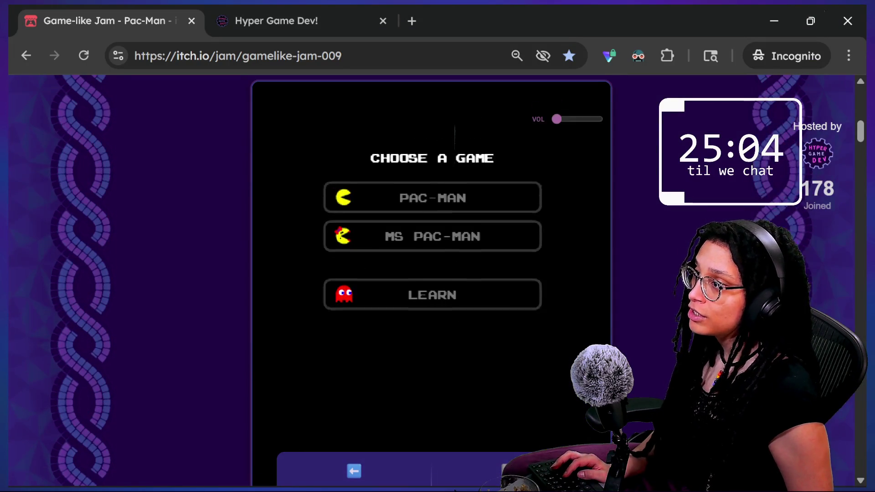
pyautogui.click(427, 208)
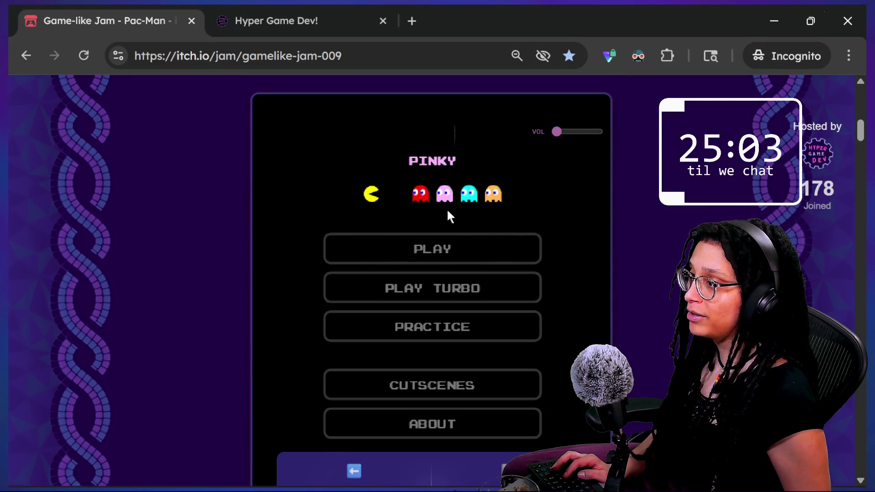
pyautogui.click(465, 248)
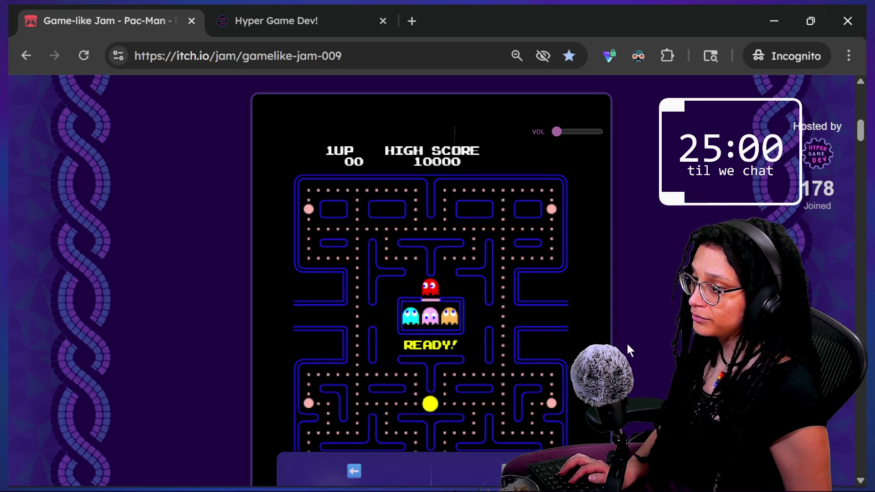
pyautogui.scroll(-4, 626, 341)
pyautogui.click(463, 394)
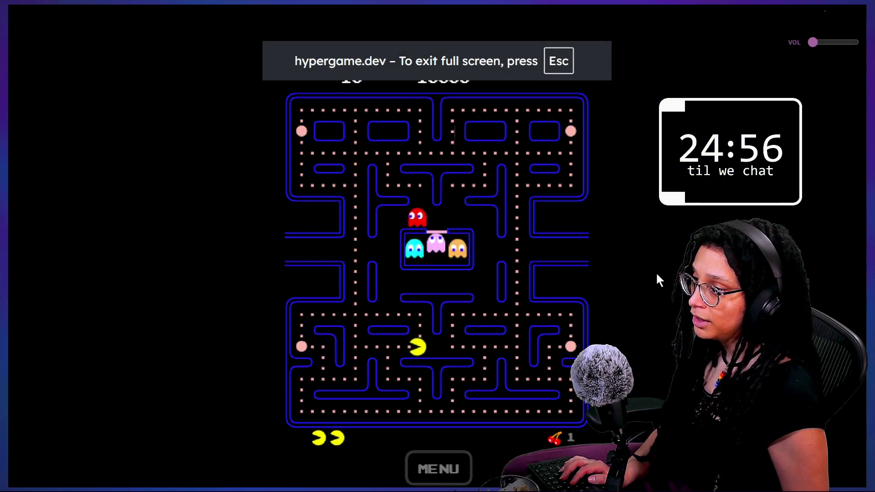
# - Steer Pac-Man through the maze to a score of 530, then pause the game
pyautogui.press('Up')
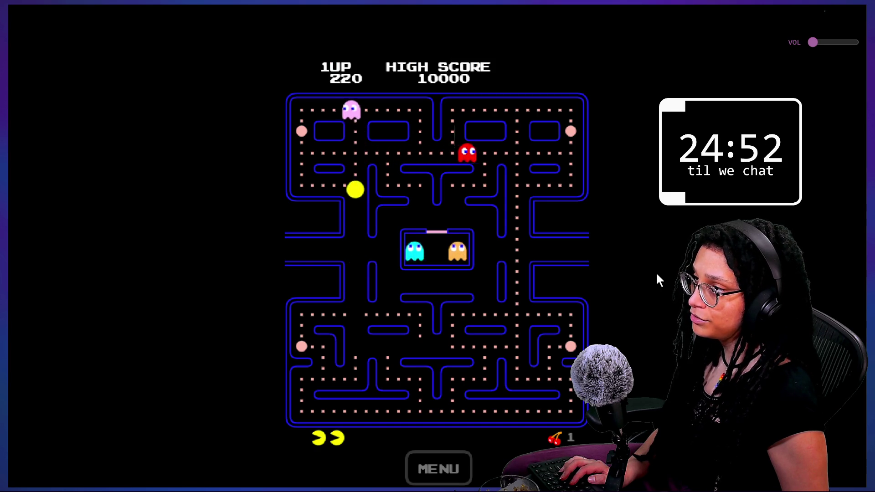
pyautogui.press('Right')
pyautogui.press('Down')
pyautogui.press('Right')
pyautogui.press('Left')
pyautogui.press('Down')
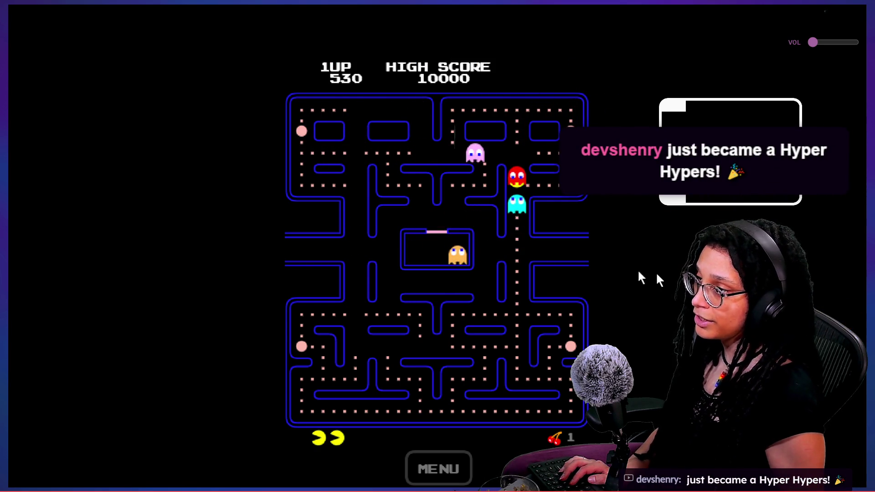
pyautogui.click(438, 474)
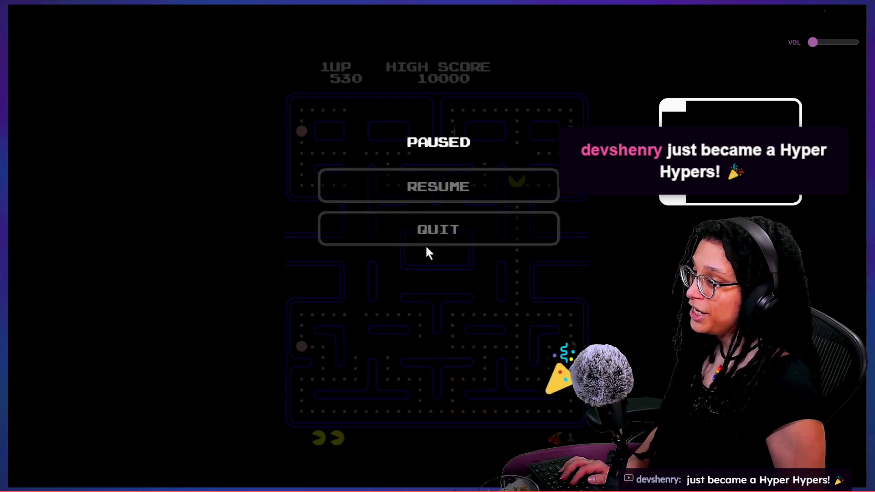
# - Quit the Pac-Man game and switch to the Canva 'Roguelike Assets' design
pyautogui.click(435, 238)
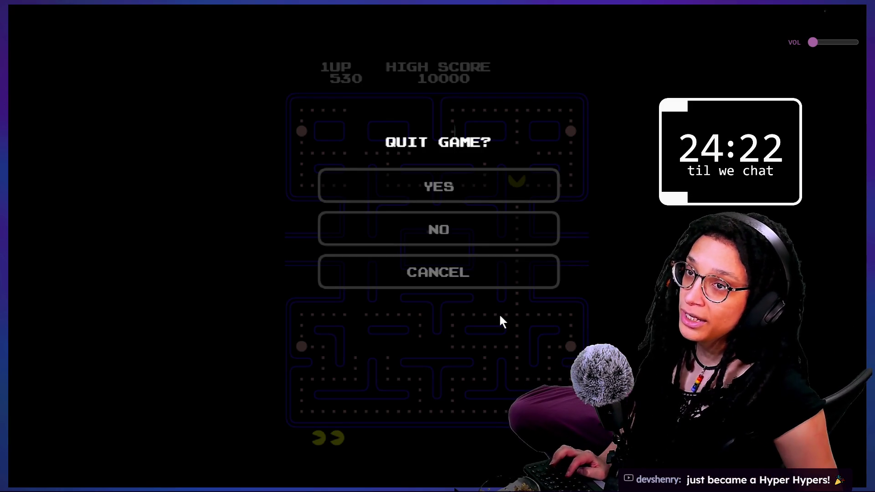
pyautogui.hotkey('alt', 'Tab')
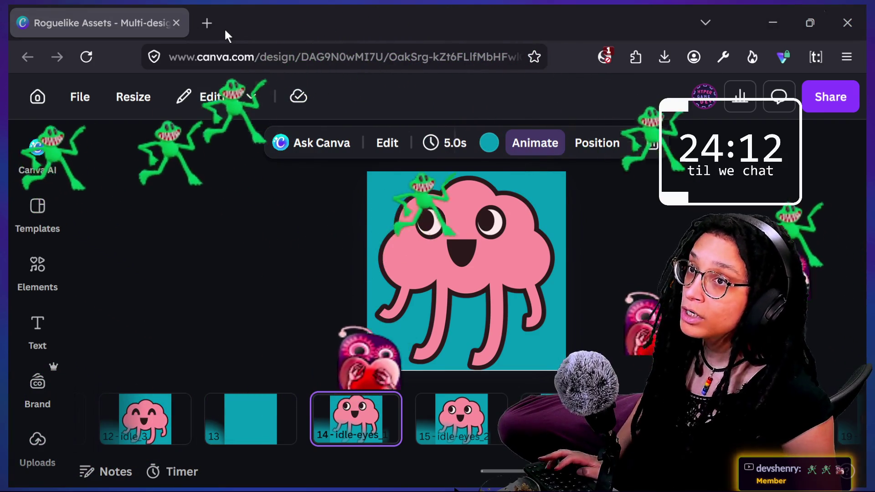
# - Bring up the multistream chat window and type / to show its Commands popup
pyautogui.hotkey('alt', 'Tab')
pyautogui.write('/')
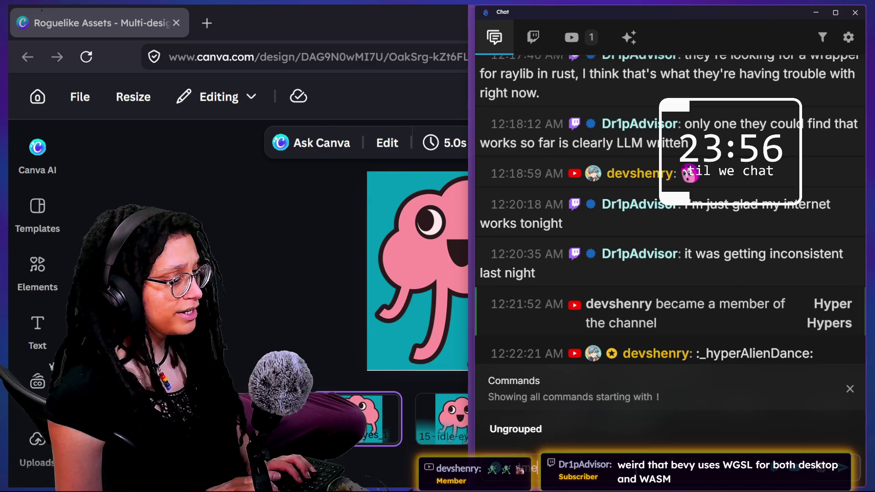
# - Post the !members and !join commands to chat
pyautogui.write('s')
pyautogui.press('Return')
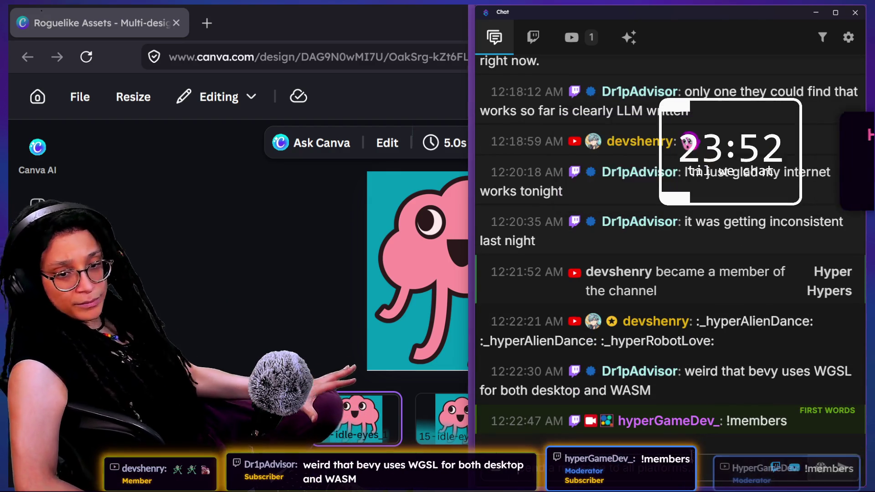
pyautogui.write('!')
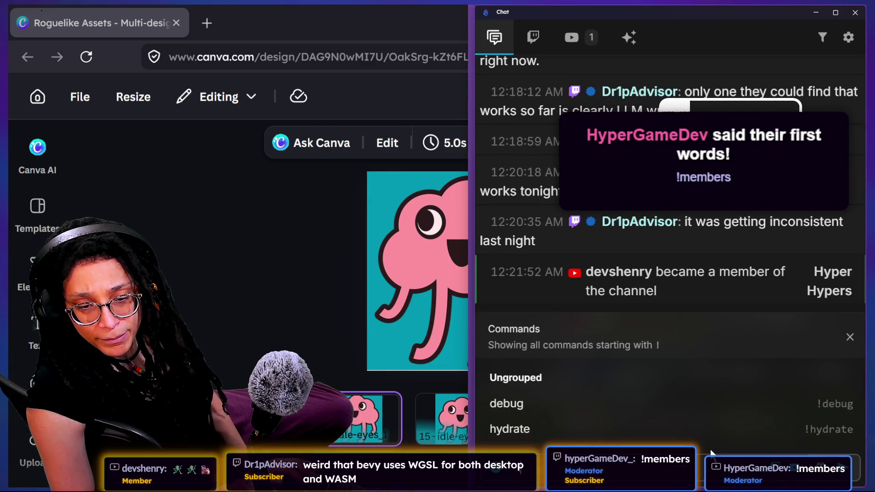
pyautogui.write('join')
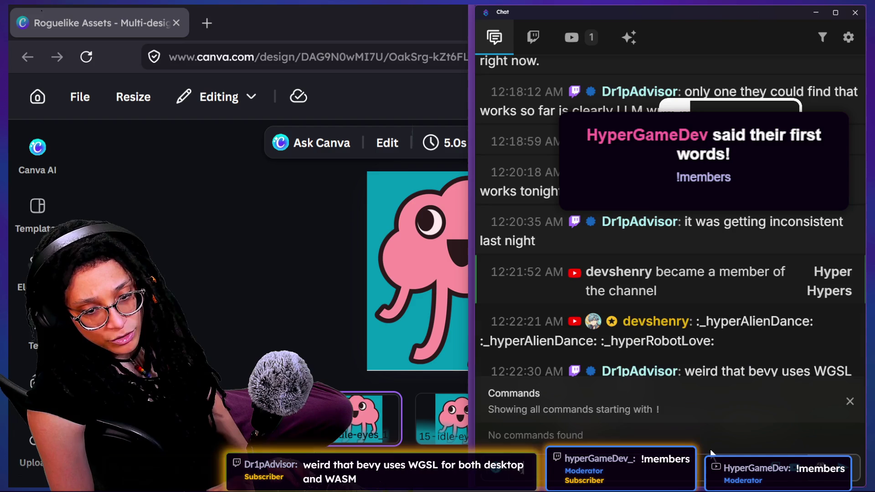
pyautogui.press('Return')
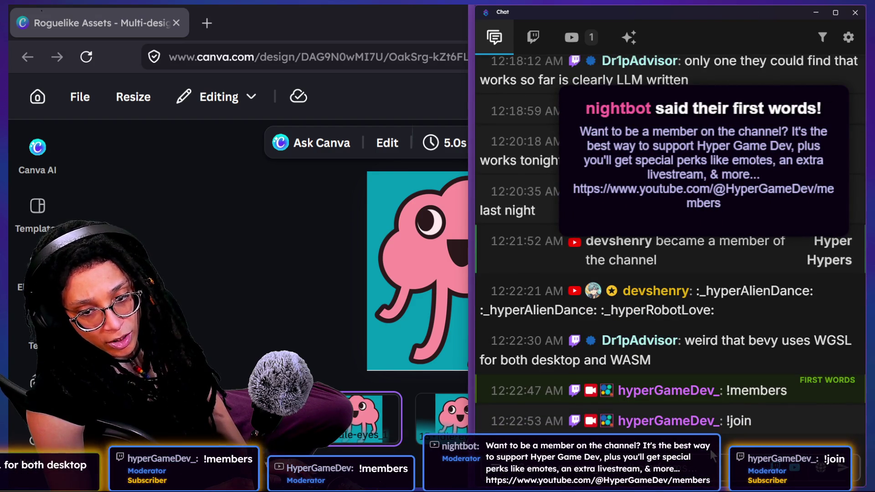
# - Hide the chat window and switch to the Twitch Stream Manager
pyautogui.click(341, 230)
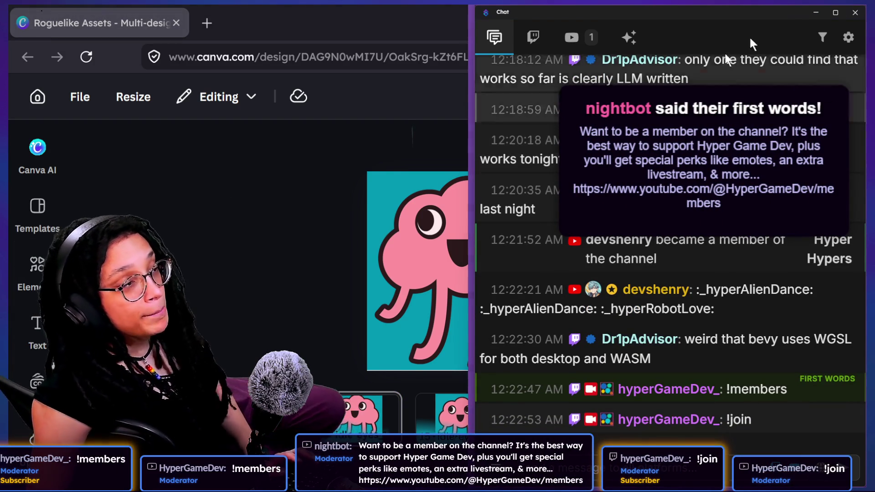
pyautogui.click(816, 13)
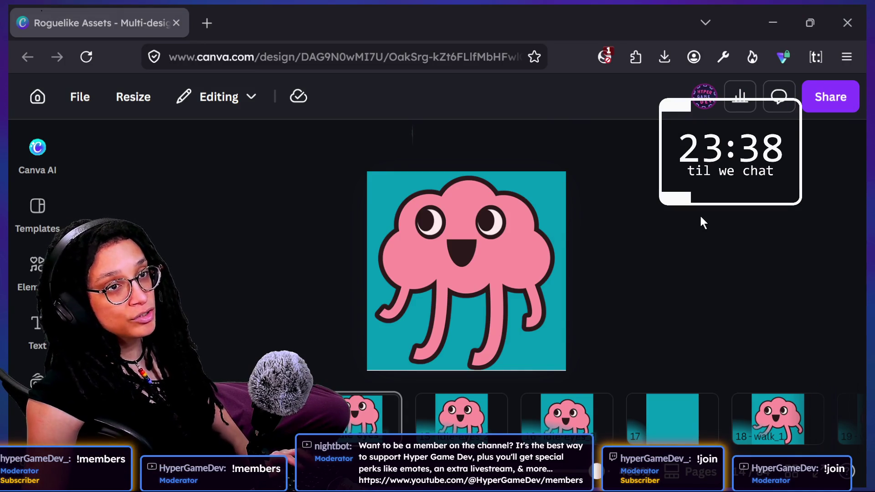
pyautogui.hotkey('alt', 'Tab')
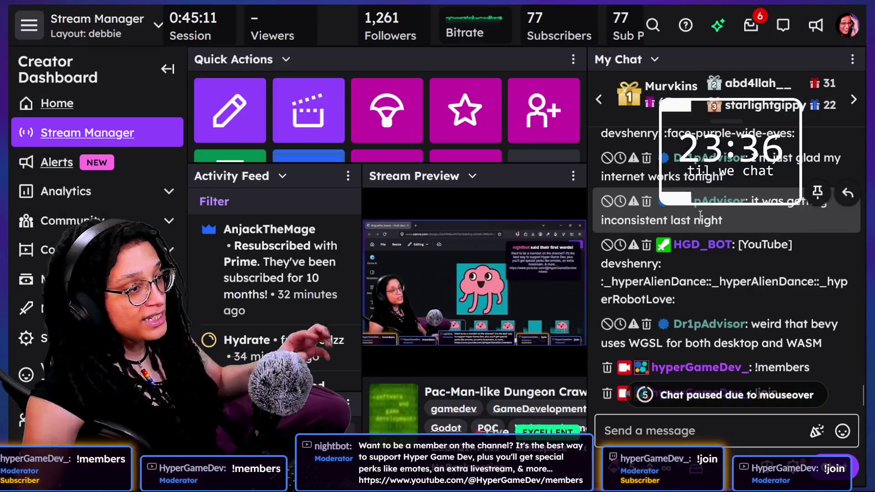
# - Read back through earlier My Chat messages, then return to the itch.io jam page
pyautogui.scroll(5, 692, 304)
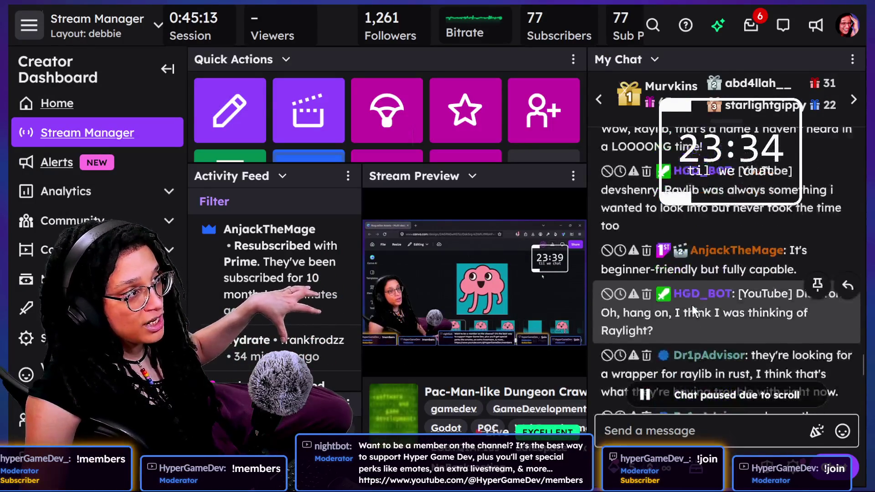
pyautogui.scroll(10, 692, 308)
pyautogui.scroll(15, 692, 305)
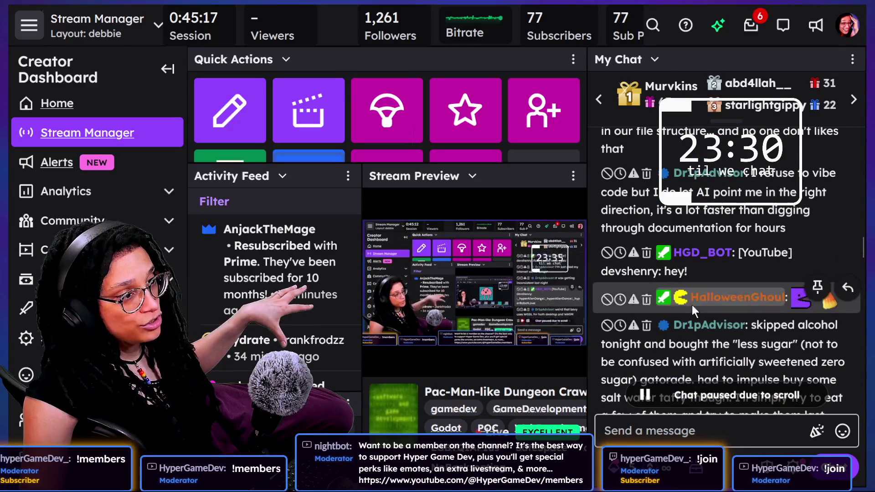
pyautogui.scroll(-2, 692, 305)
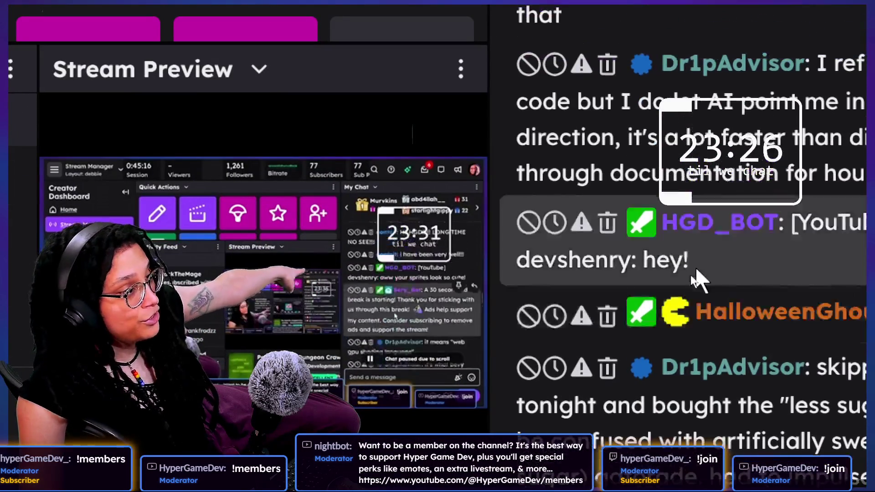
pyautogui.scroll(15, 691, 275)
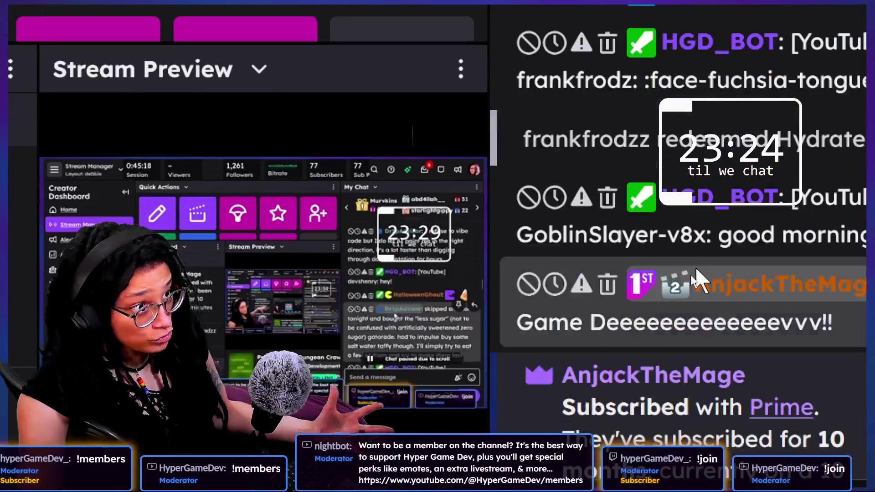
pyautogui.scroll(10, 692, 272)
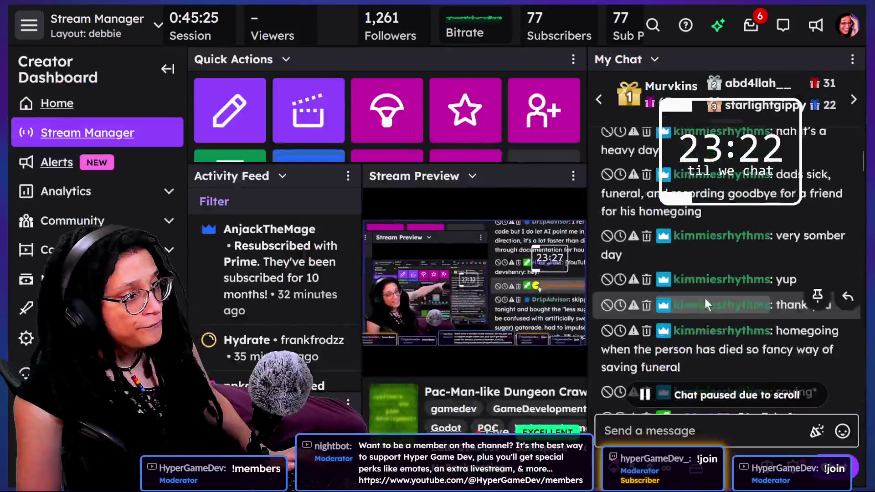
pyautogui.scroll(4, 704, 296)
pyautogui.scroll(-2, 704, 297)
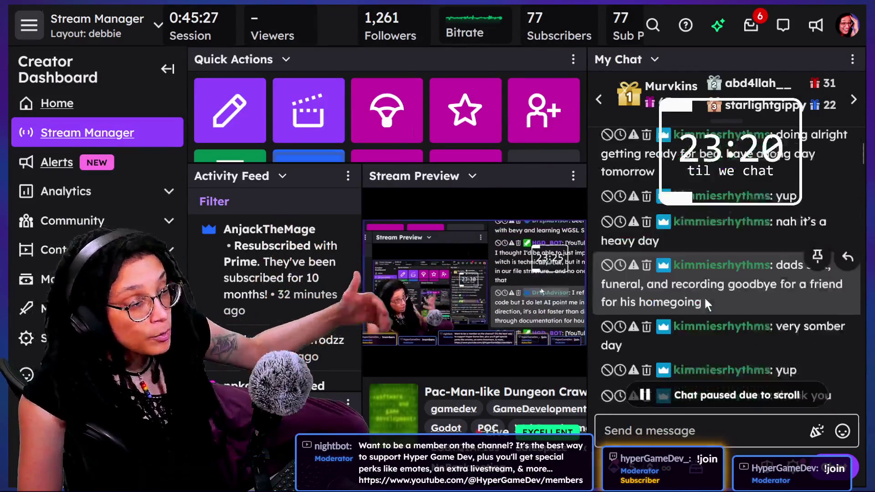
pyautogui.scroll(-10, 704, 296)
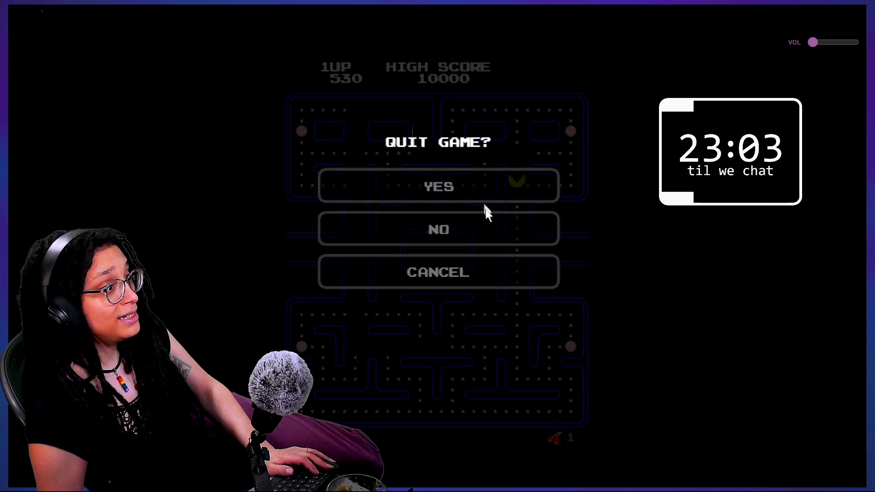
pyautogui.press('Escape')
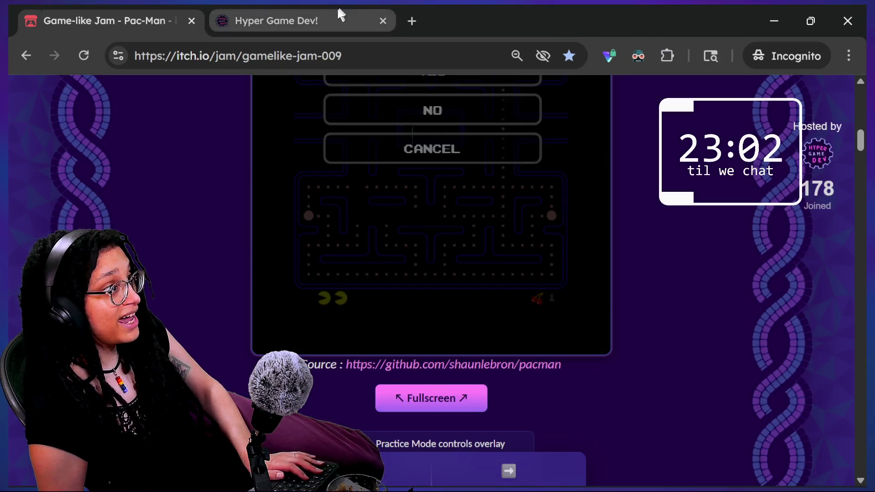
# - Load the hypergame.dev/badge-event page in the browser
pyautogui.click(340, 13)
pyautogui.doubleClick(332, 54)
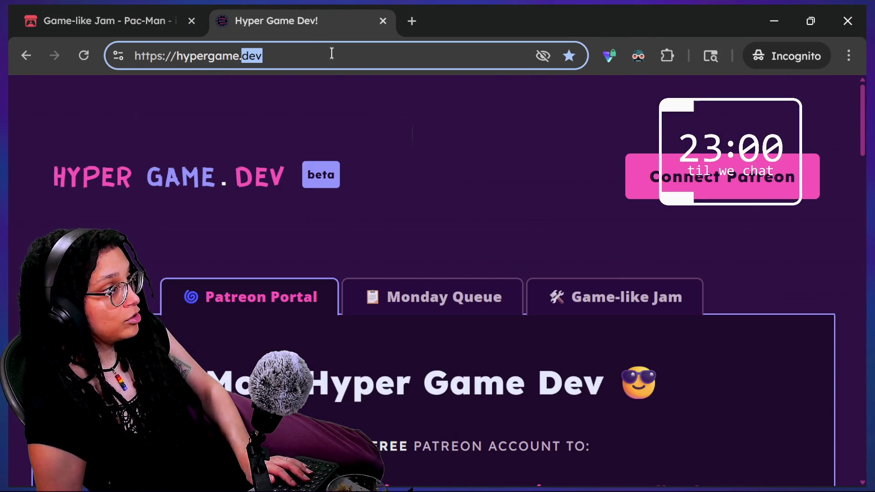
pyautogui.press('End')
pyautogui.write('/bad')
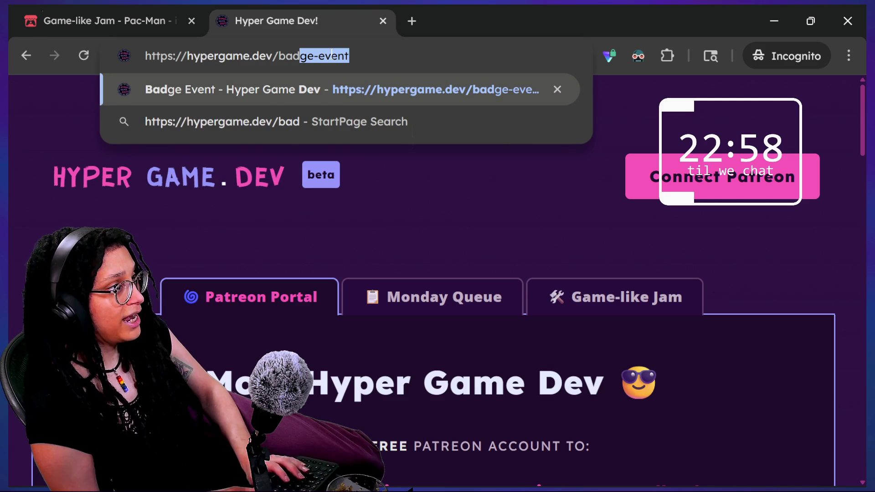
pyautogui.press('BackSpace')
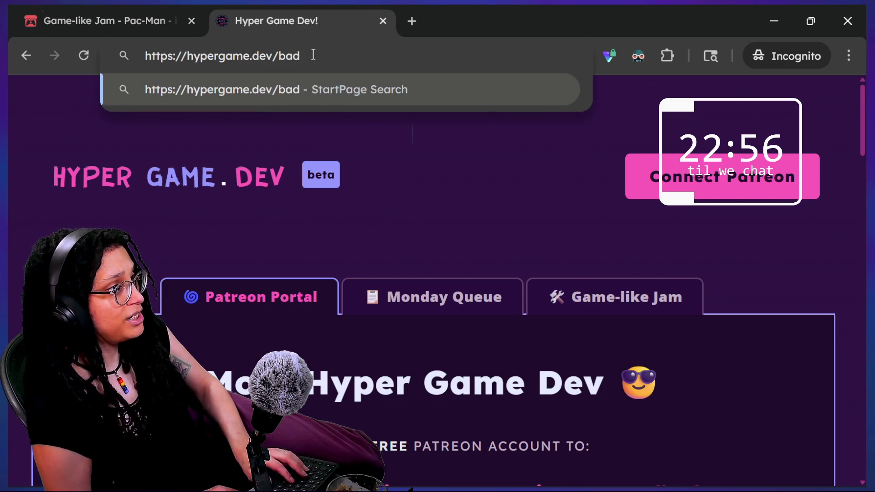
pyautogui.write('ge-event')
pyautogui.press('Return')
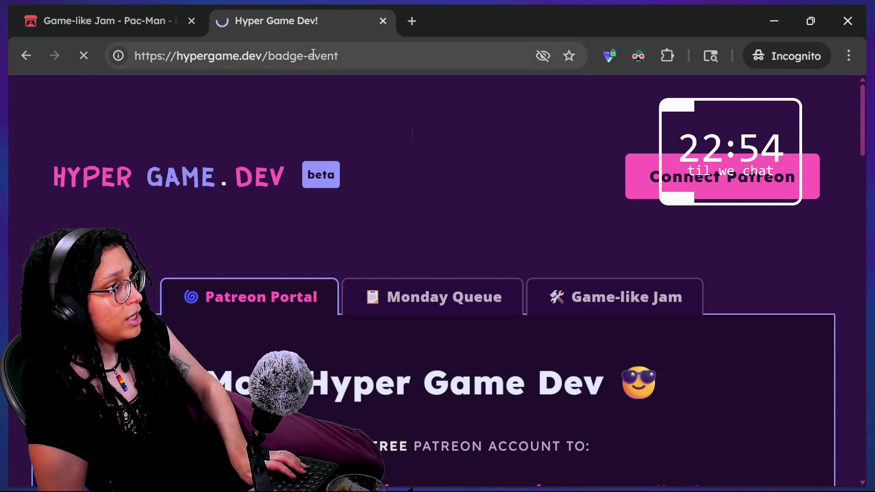
pyautogui.hotkey('ctrl', 'l')
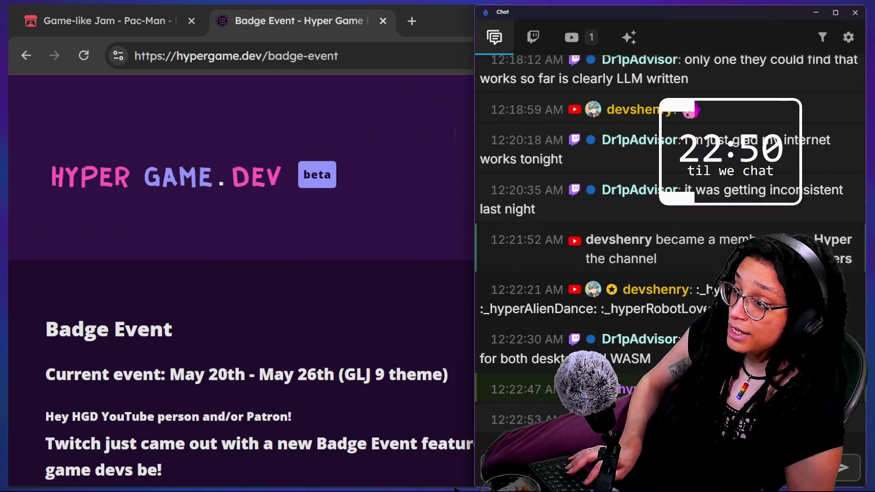
# - Scroll down the Badge Event page and choose Connect Patreon
pyautogui.click(367, 296)
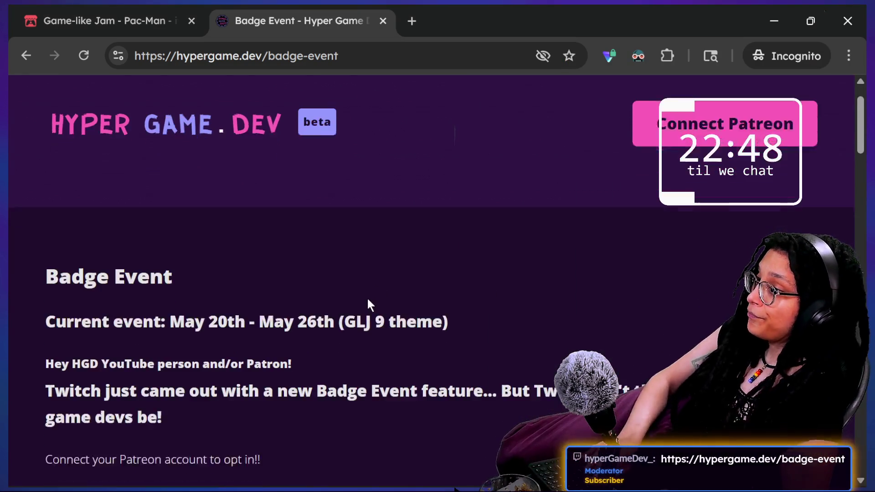
pyautogui.scroll(-3, 368, 299)
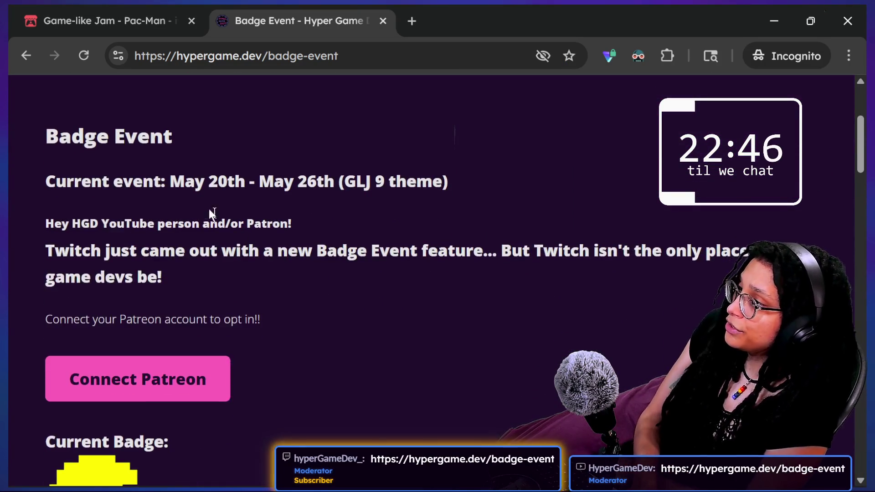
pyautogui.moveTo(112, 181); pyautogui.dragTo(446, 228)
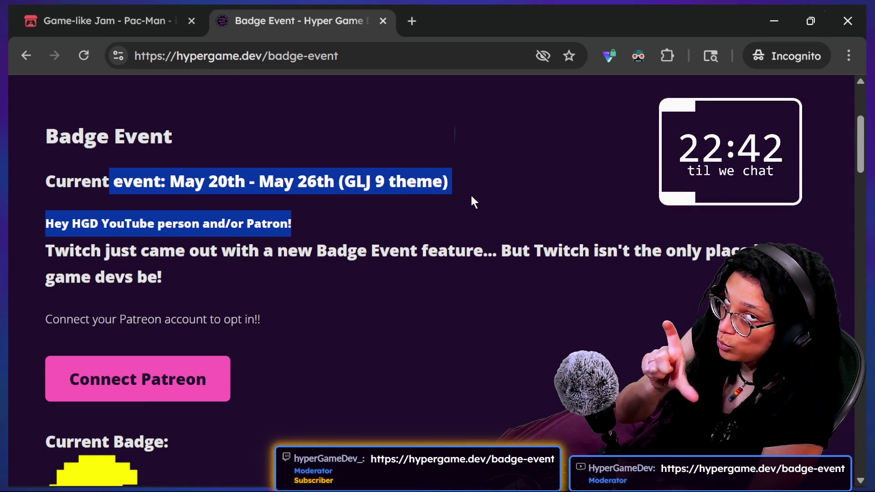
pyautogui.scroll(-5, 472, 195)
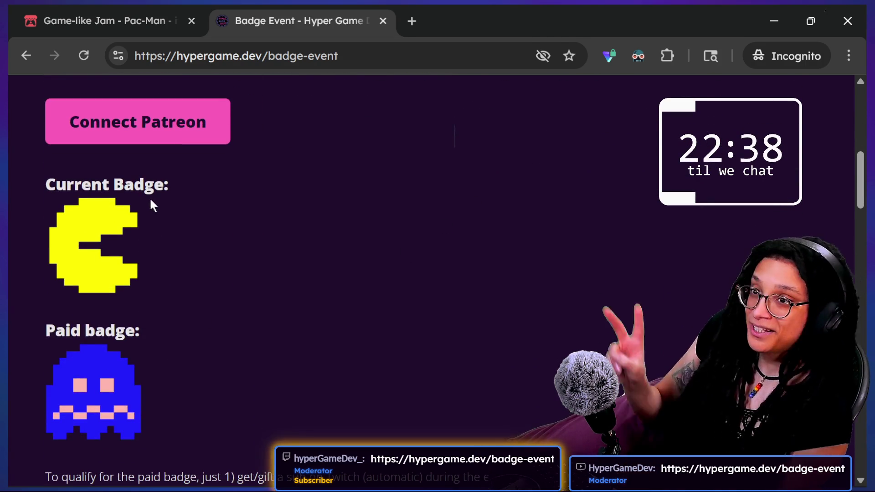
pyautogui.click(226, 121)
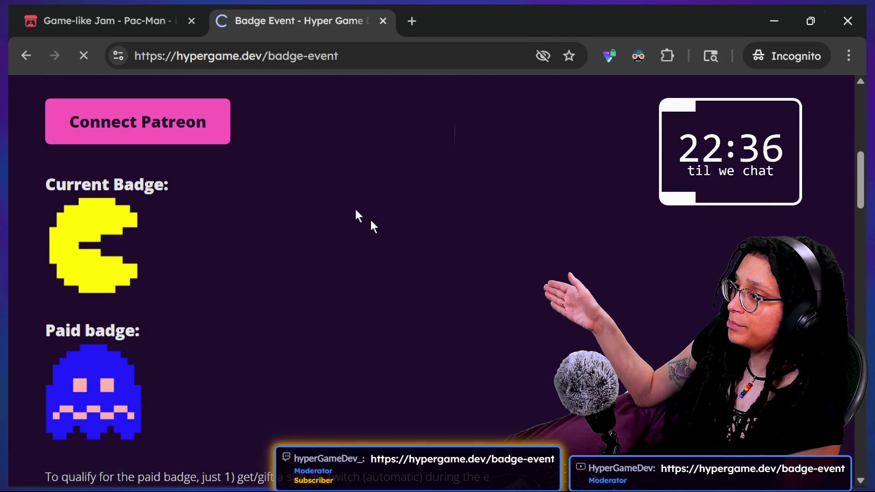
pyautogui.scroll(-5, 346, 274)
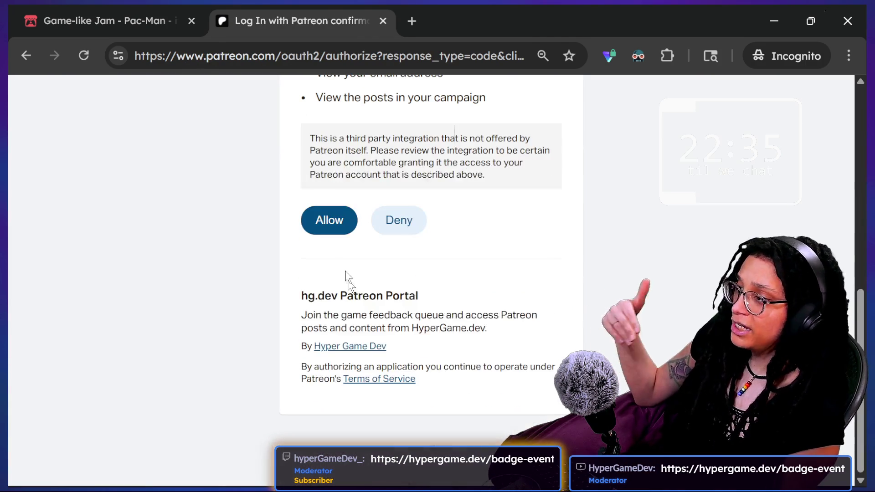
# - Allow the hg.dev Patreon Portal and check the "You're opted in!" confirmation on Badge Event
pyautogui.click(343, 229)
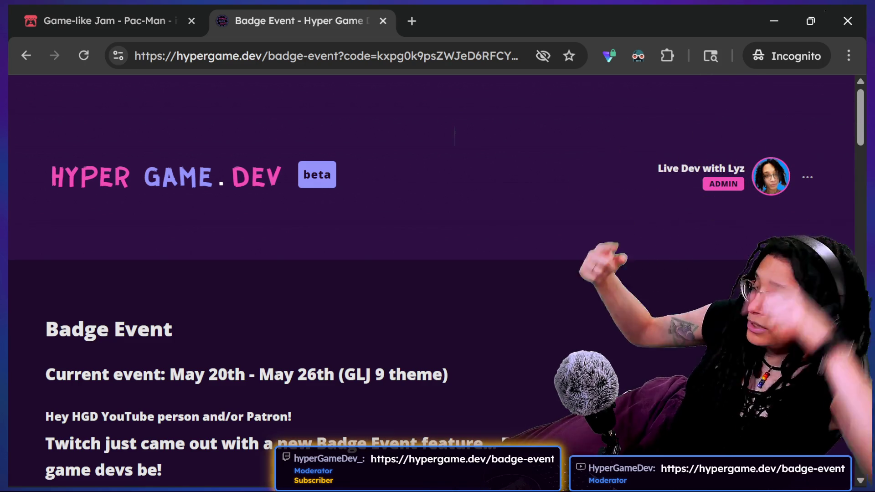
pyautogui.scroll(-1, 645, 262)
pyautogui.scroll(-5, 645, 262)
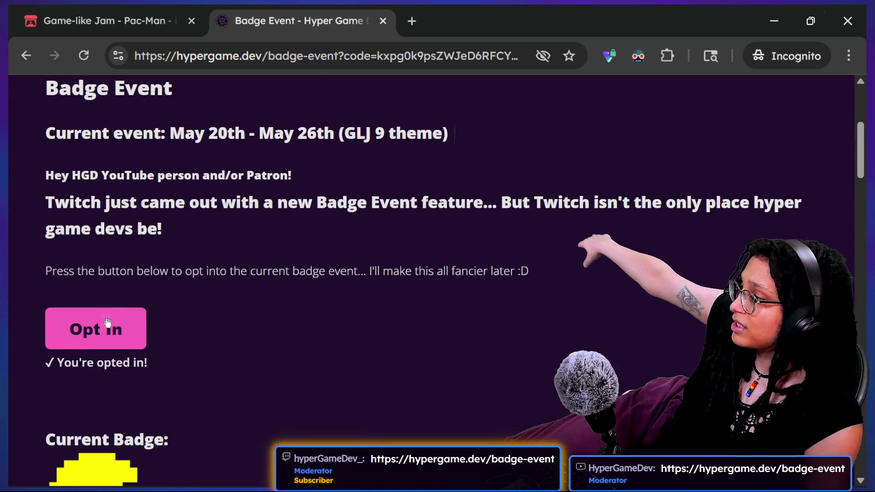
pyautogui.moveTo(59, 363); pyautogui.dragTo(168, 367)
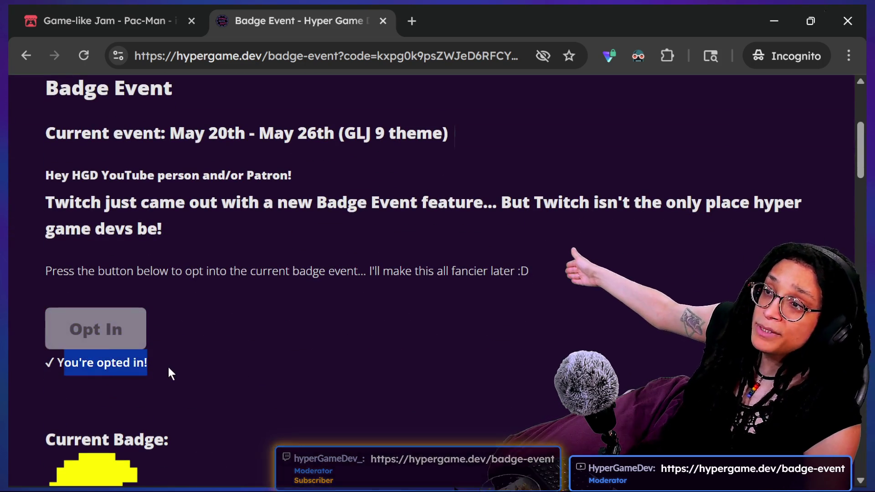
pyautogui.click(168, 366)
pyautogui.scroll(-9, 168, 366)
pyautogui.scroll(-5, 168, 365)
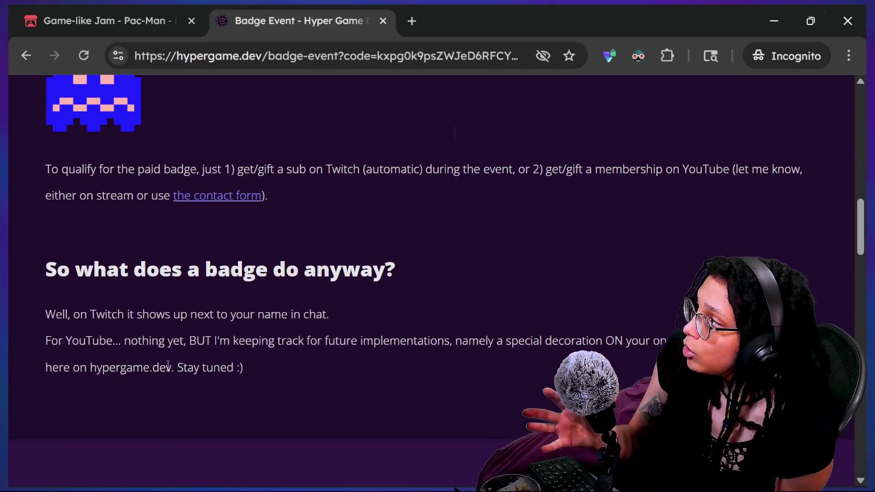
pyautogui.scroll(3, 168, 365)
pyautogui.scroll(3, 168, 365)
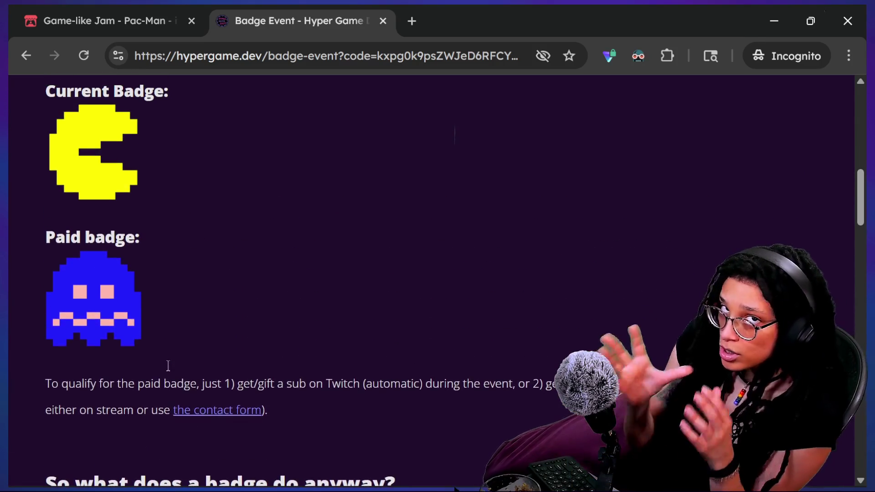
pyautogui.scroll(1, 168, 368)
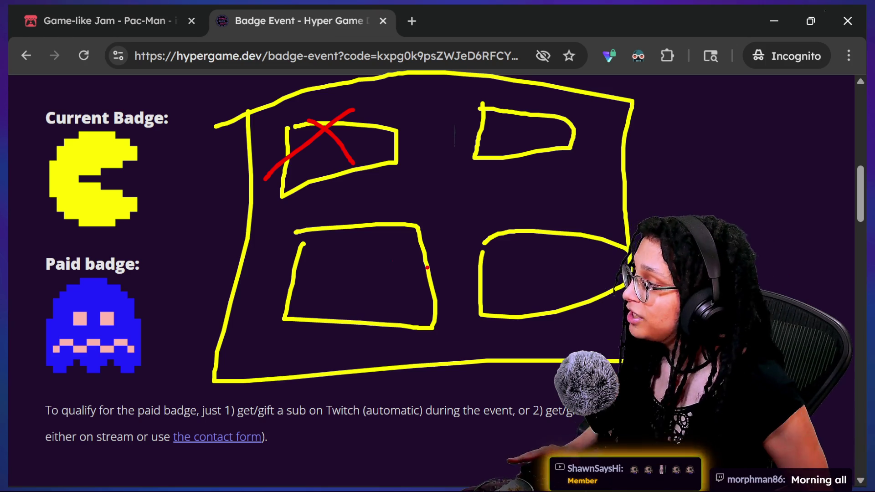
pyautogui.moveTo(122, 249)
pyautogui.mouseDown()
pyautogui.moveTo(11, 319)
pyautogui.moveTo(46, 474)
pyautogui.moveTo(100, 297)
pyautogui.moveTo(144, 292)
pyautogui.moveTo(87, 274)
pyautogui.moveTo(37, 296)
pyautogui.mouseUp()
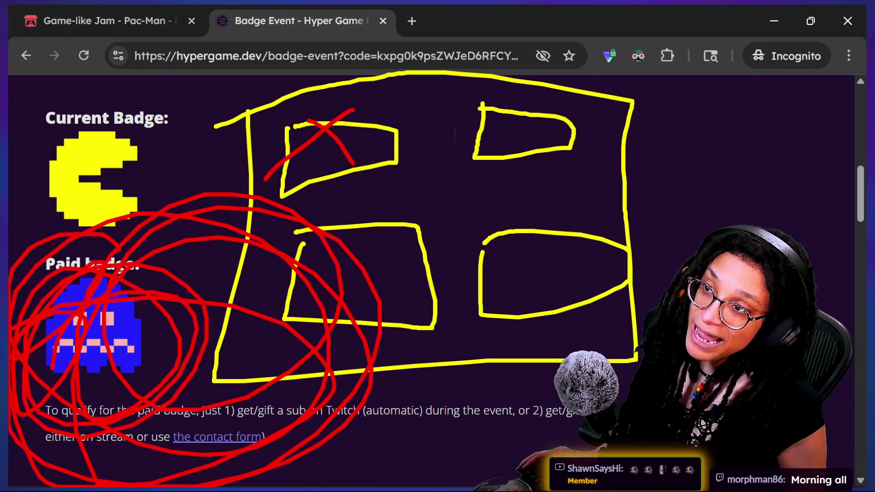
pyautogui.press('Escape')
pyautogui.scroll(5, 301, 430)
pyautogui.scroll(-1, 300, 430)
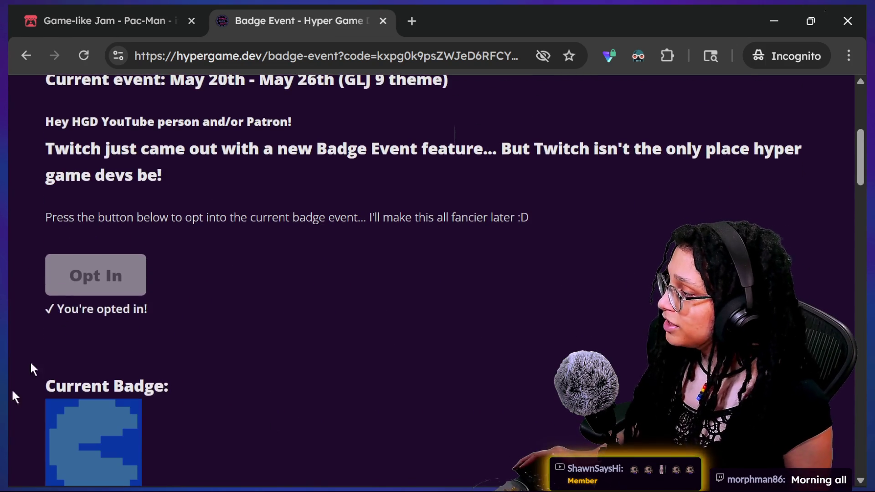
pyautogui.scroll(-8, 350, 344)
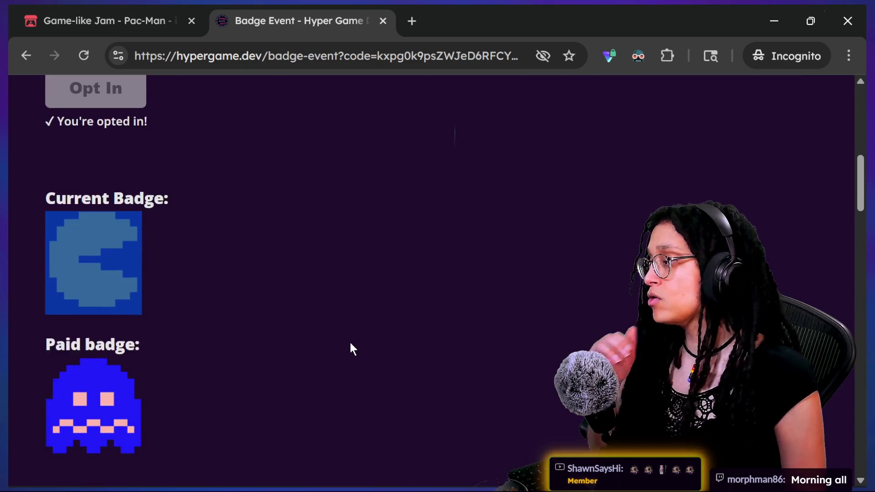
pyautogui.scroll(-1, 351, 349)
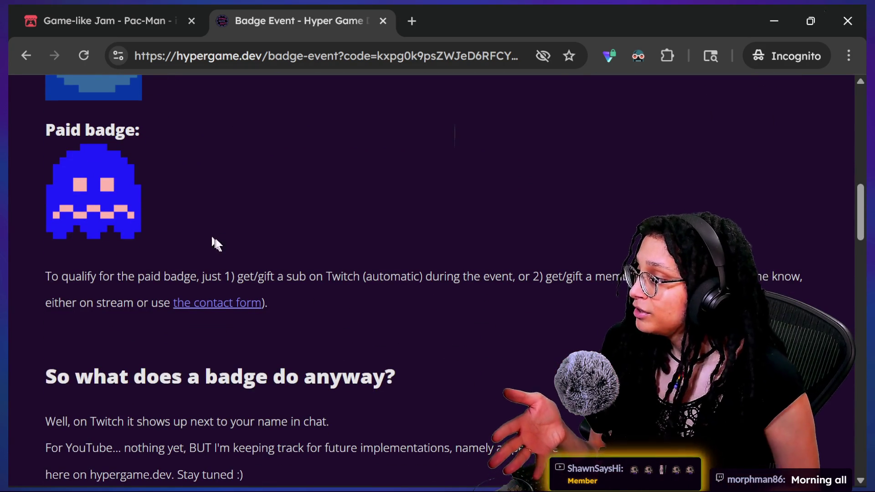
pyautogui.moveTo(117, 280); pyautogui.dragTo(284, 307)
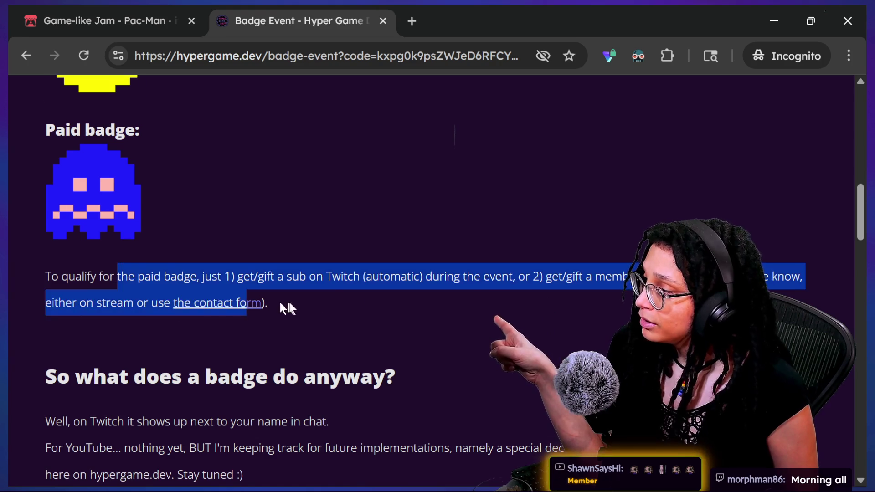
pyautogui.click(357, 299)
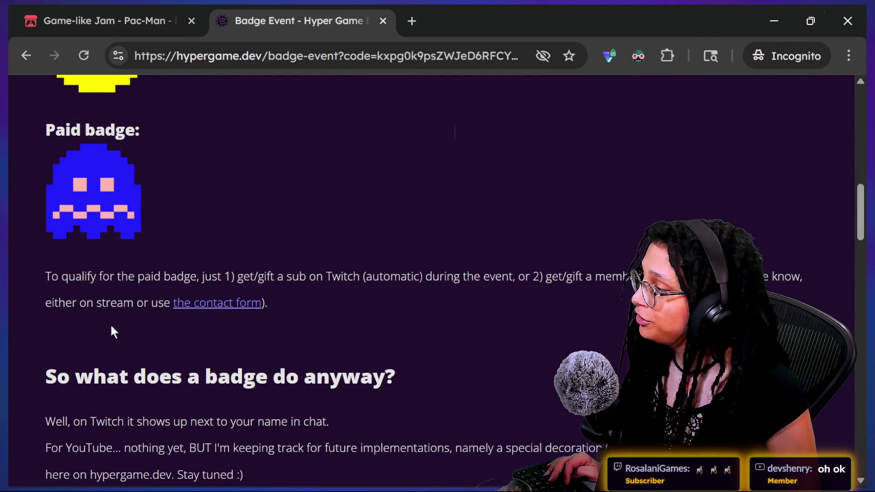
pyautogui.scroll(1, 113, 332)
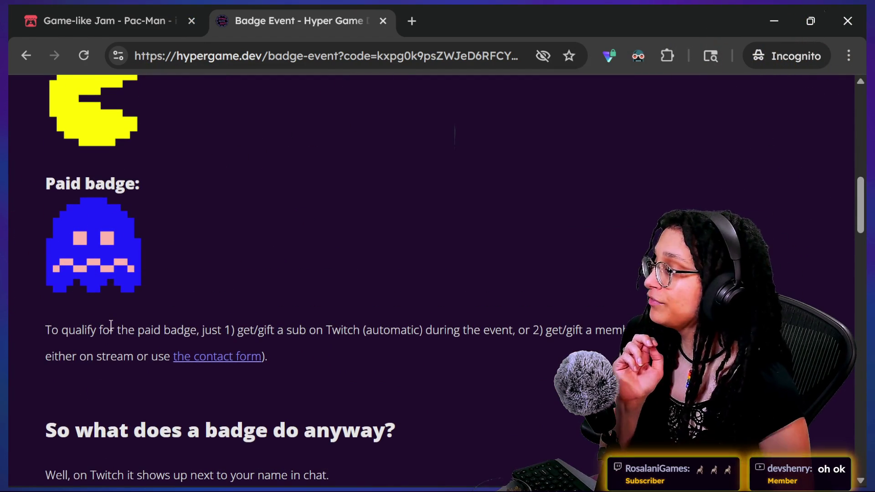
pyautogui.scroll(1, 111, 325)
pyautogui.scroll(6, 111, 326)
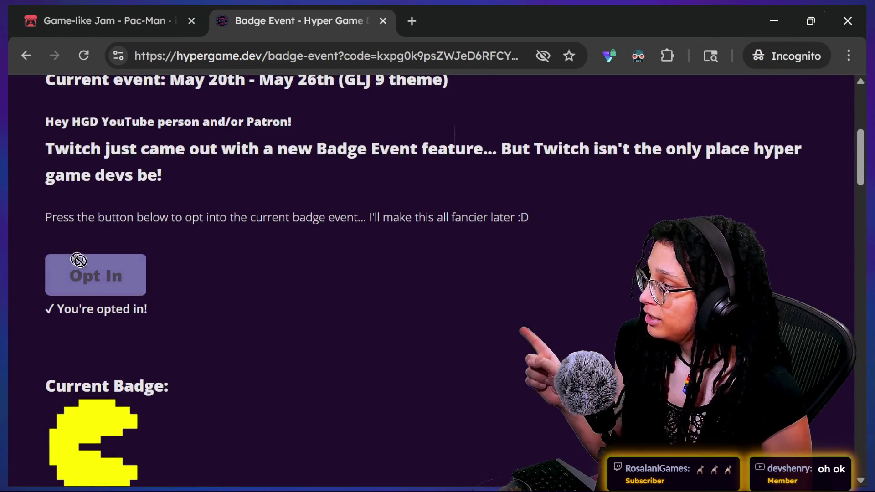
pyautogui.scroll(-5, 377, 313)
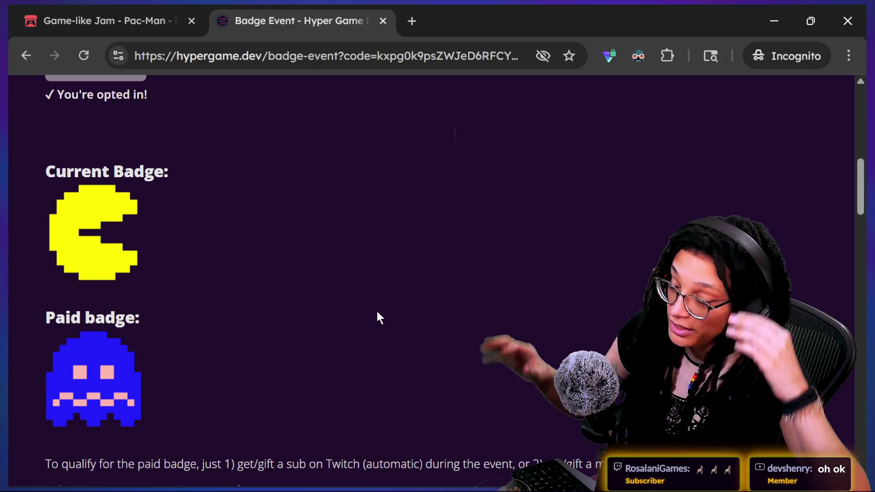
pyautogui.scroll(10, 377, 311)
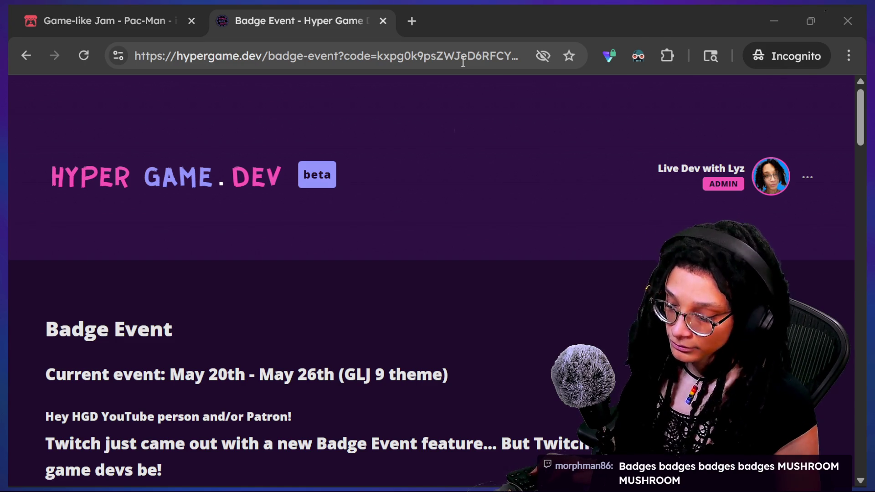
# - Bring the stream chat window up over the Badge Event page
pyautogui.hotkey('alt', 'Tab')
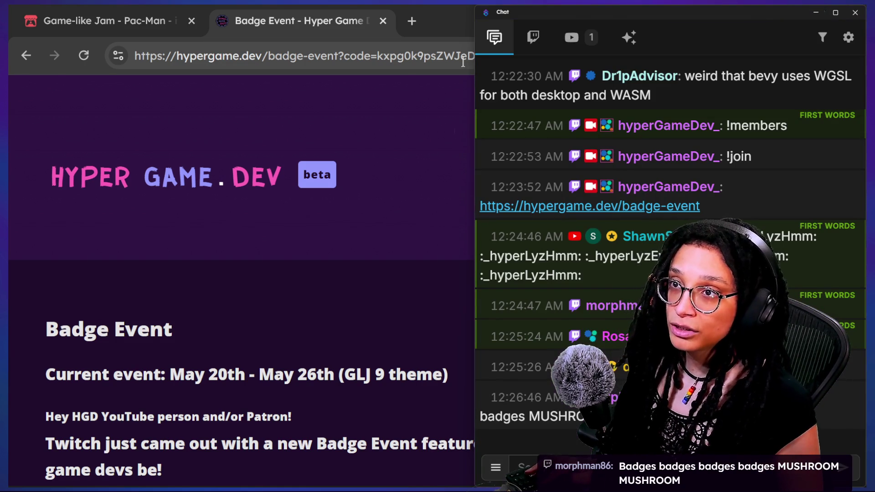
# - Check the latest My Chat messages in Twitch, then return to Godot's thought_battle script
pyautogui.hotkey('alt', 'Tab')
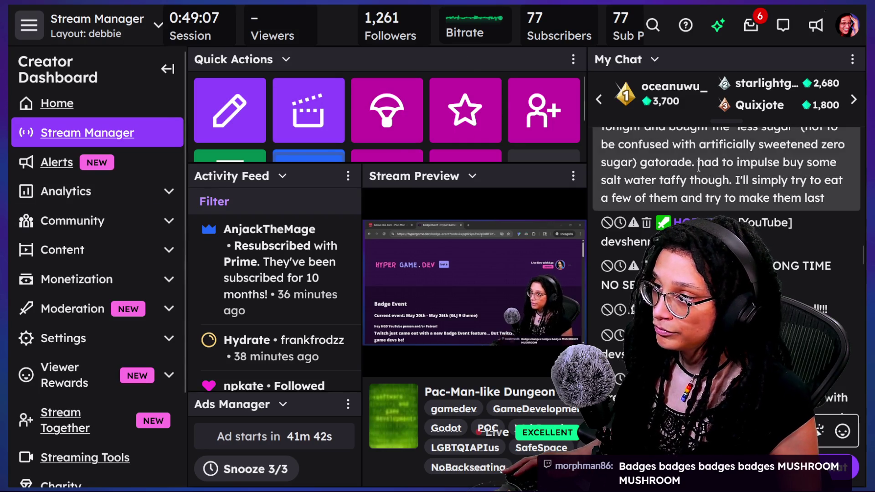
pyautogui.scroll(3, 704, 196)
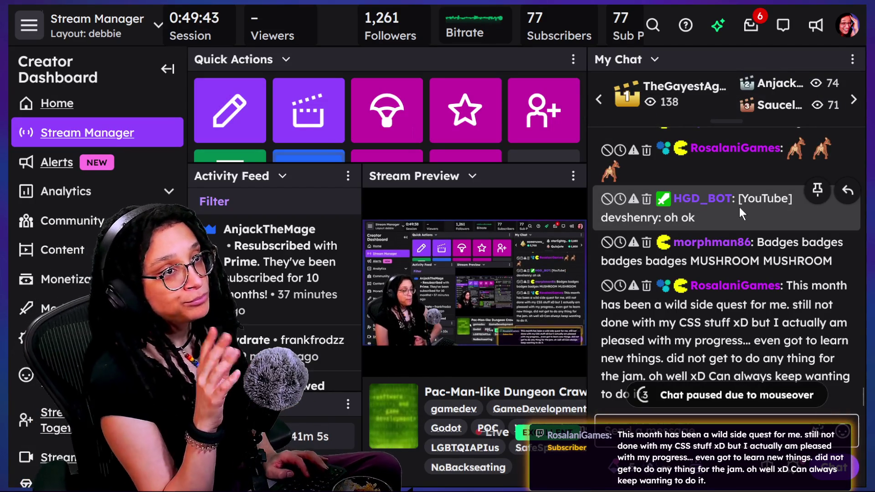
pyautogui.hotkey('alt', 'Tab')
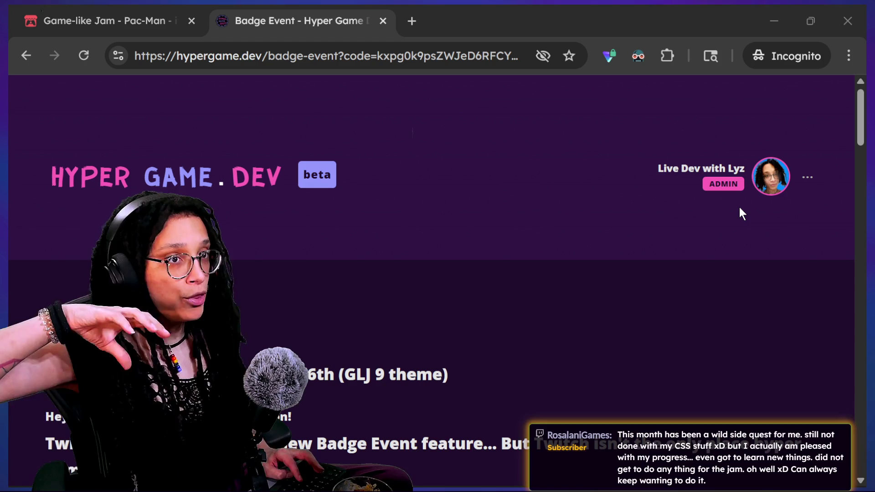
pyautogui.hotkey('alt', 'Tab')
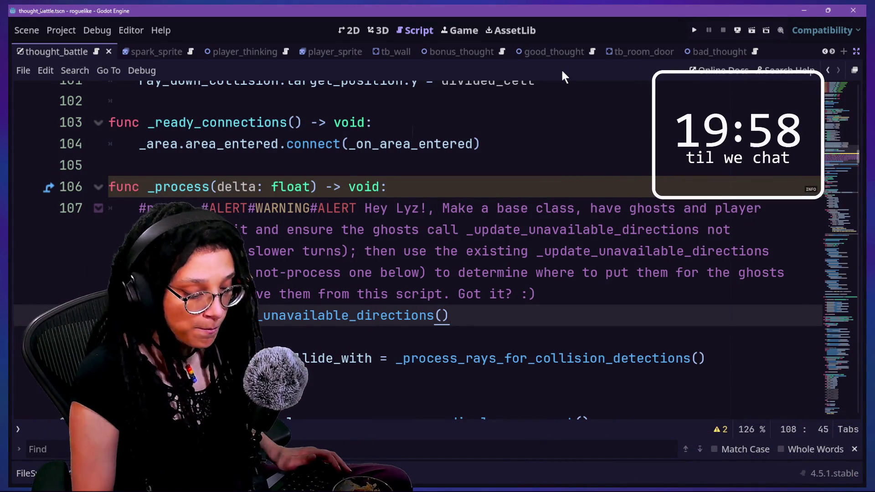
# - Read through the alert comment in the _process function, lines 107–112
pyautogui.click(590, 208)
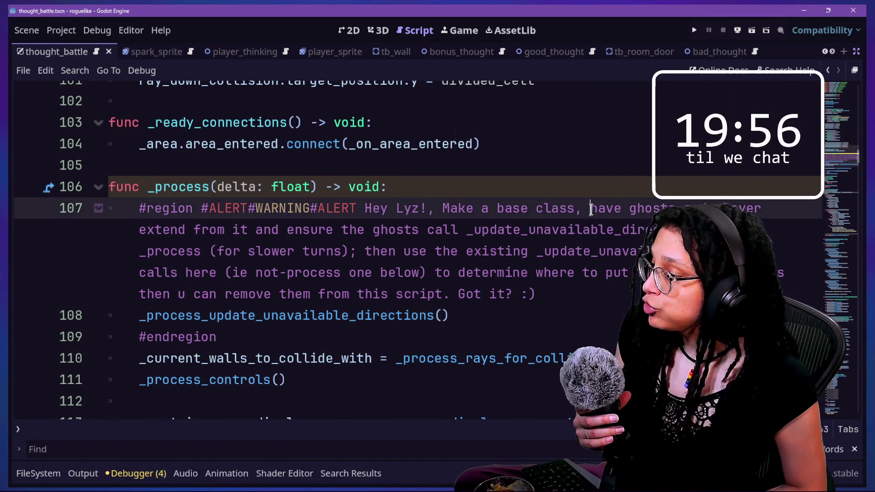
pyautogui.press('Down')
pyautogui.press('Down')
pyautogui.press('Down')
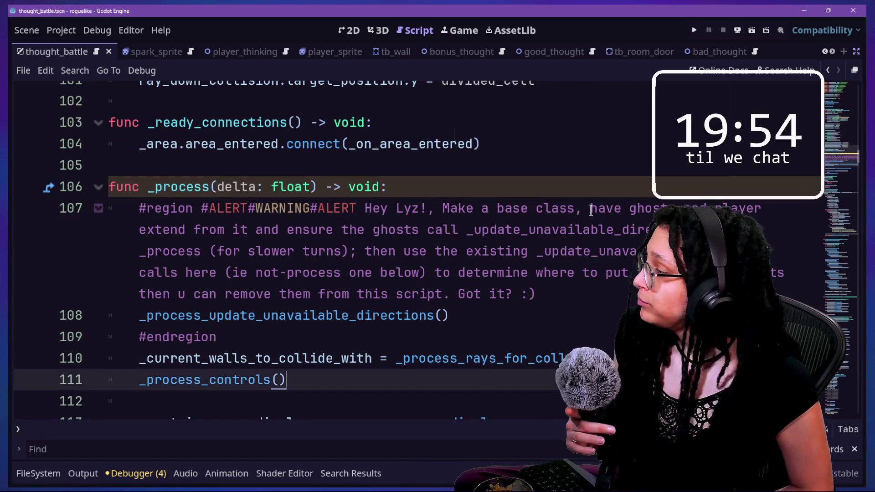
pyautogui.press('Down')
pyautogui.scroll(-1, 570, 246)
pyautogui.click(530, 244)
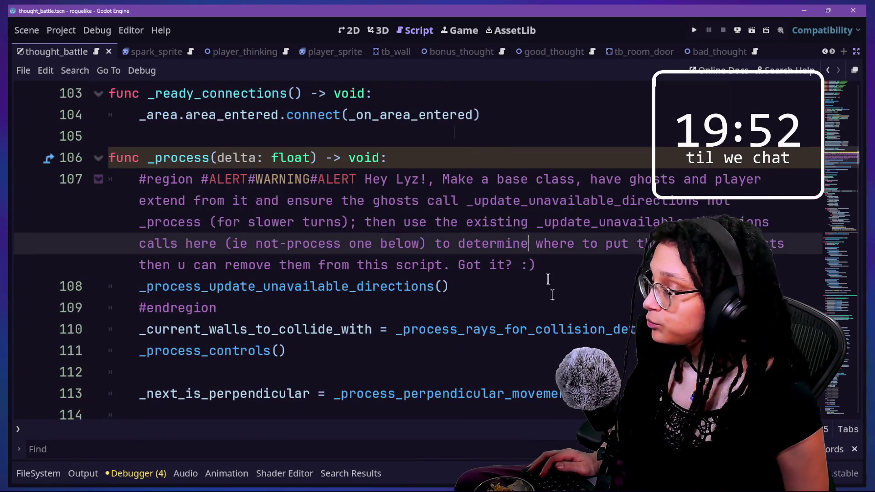
pyautogui.moveTo(548, 279); pyautogui.dragTo(518, 120)
pyautogui.click(520, 156)
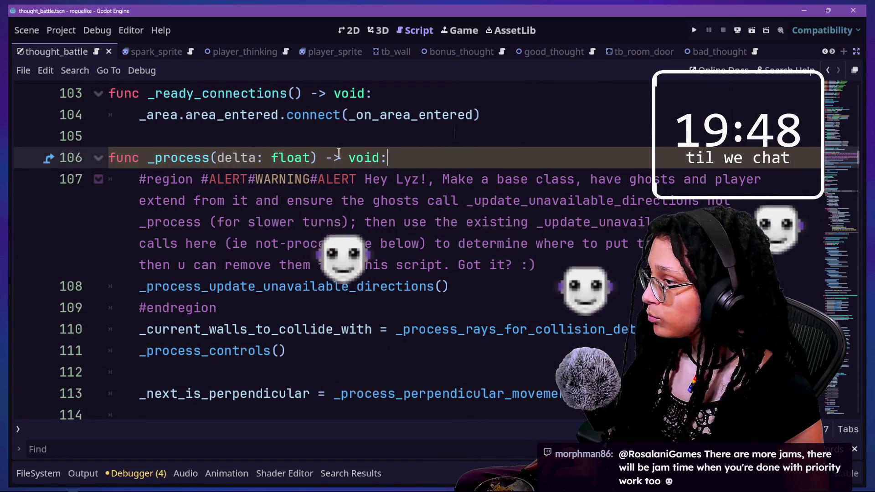
pyautogui.hotkey('shift', 'Down')
pyautogui.hotkey('shift', 'Down')
pyautogui.press('Down')
pyautogui.press('Down')
pyautogui.press('Down')
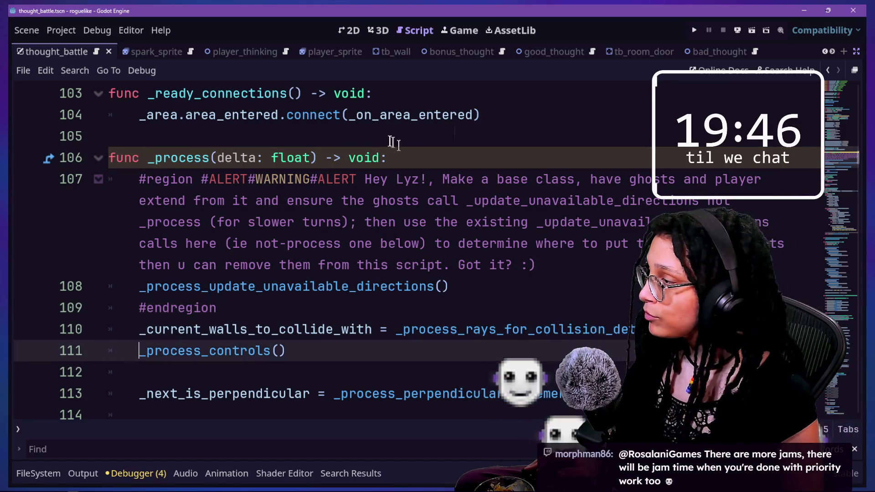
# - Select the first part of the alert's instructions, then switch to the Chrome window
pyautogui.moveTo(449, 286); pyautogui.dragTo(511, 190)
pyautogui.click(484, 160)
pyautogui.tripleClick(478, 201)
pyautogui.click(469, 243)
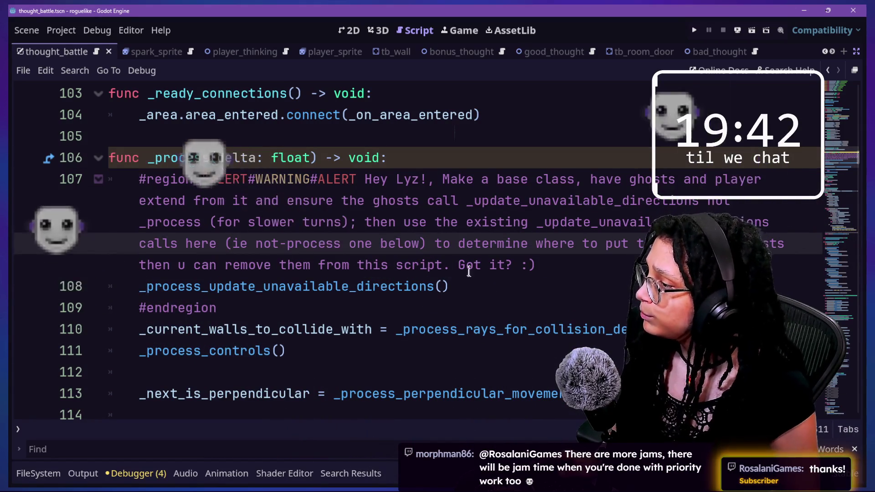
pyautogui.moveTo(388, 180); pyautogui.dragTo(527, 215)
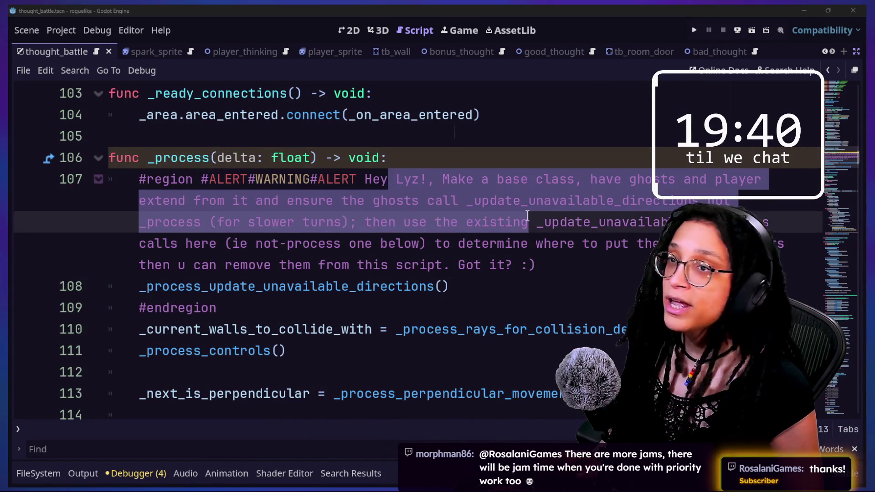
pyautogui.hotkey('alt', 'Tab')
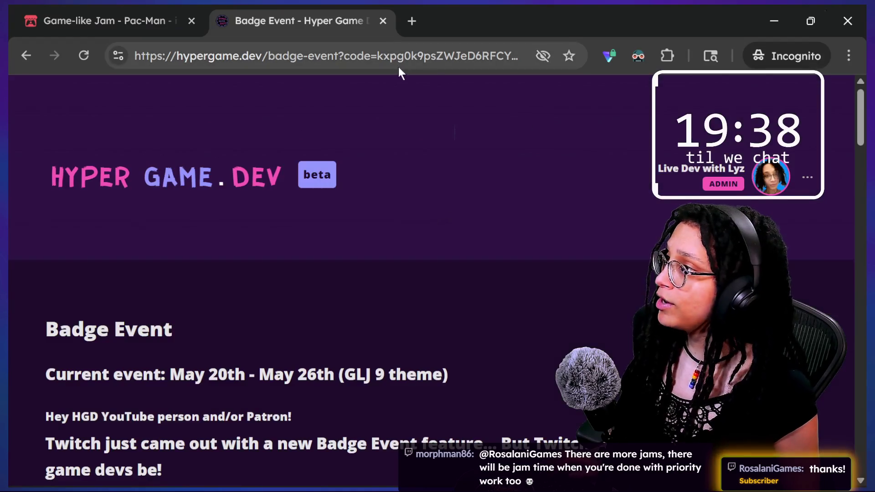
# - Search the web for 'pacman dossier' and open The Pac-Man Dossier result
pyautogui.scroll(-2, 433, 130)
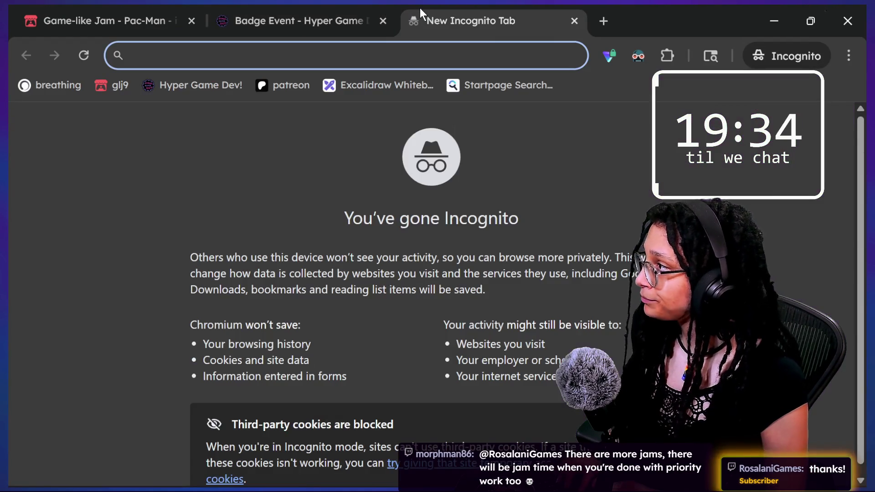
pyautogui.write('pacman dossier')
pyautogui.press('Return')
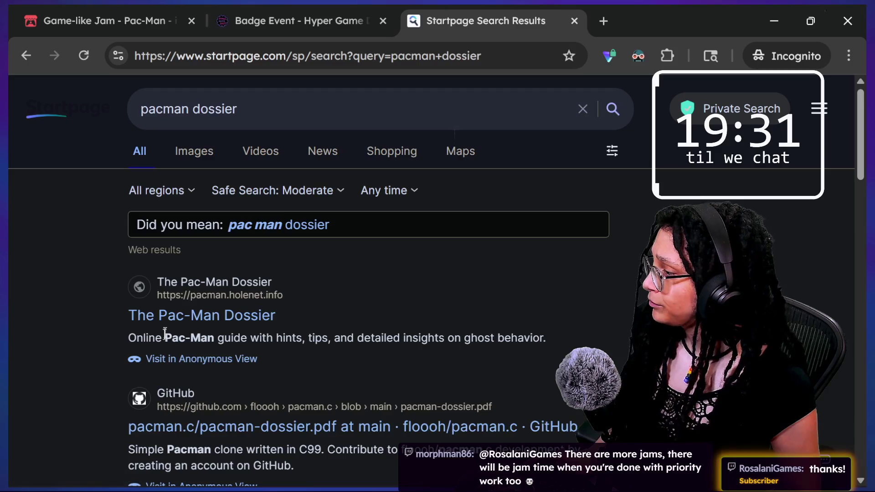
pyautogui.click(191, 316)
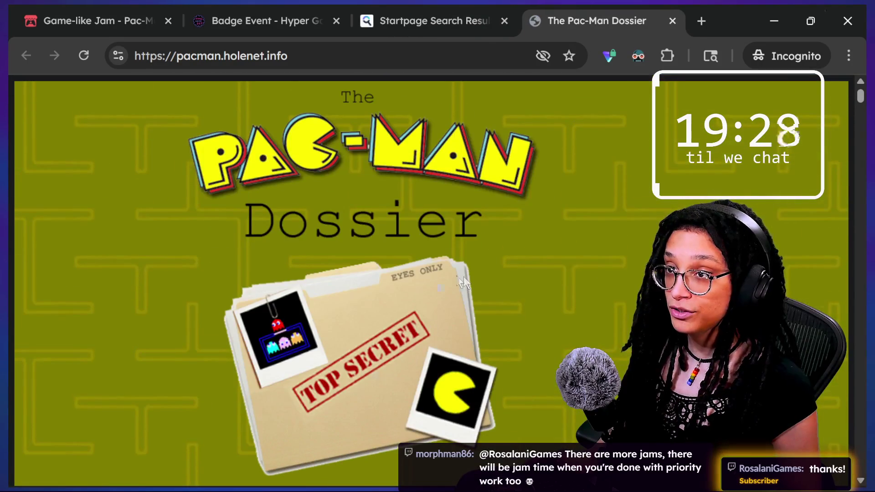
# - Find 'turns' in the Dossier page text
pyautogui.scroll(-15, 379, 378)
pyautogui.scroll(5, 379, 379)
pyautogui.scroll(5, 374, 287)
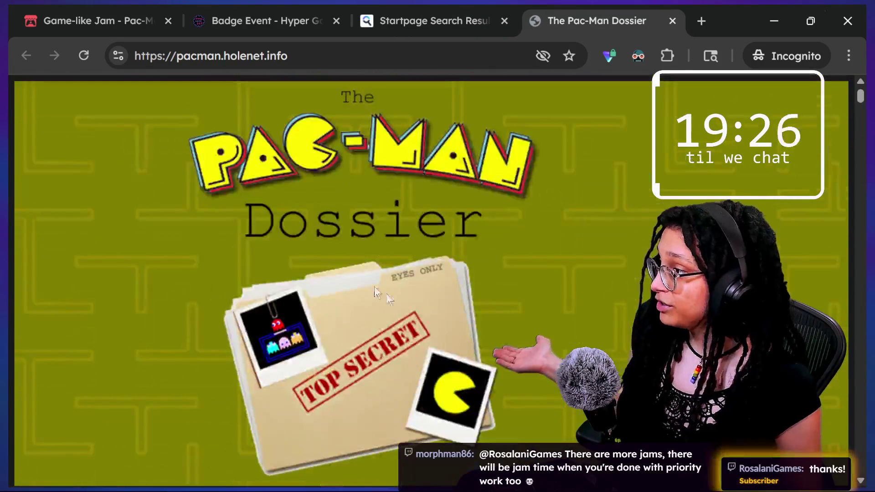
pyautogui.scroll(-15, 368, 313)
pyautogui.hotkey('ctrl', 'f')
pyautogui.write('turns')
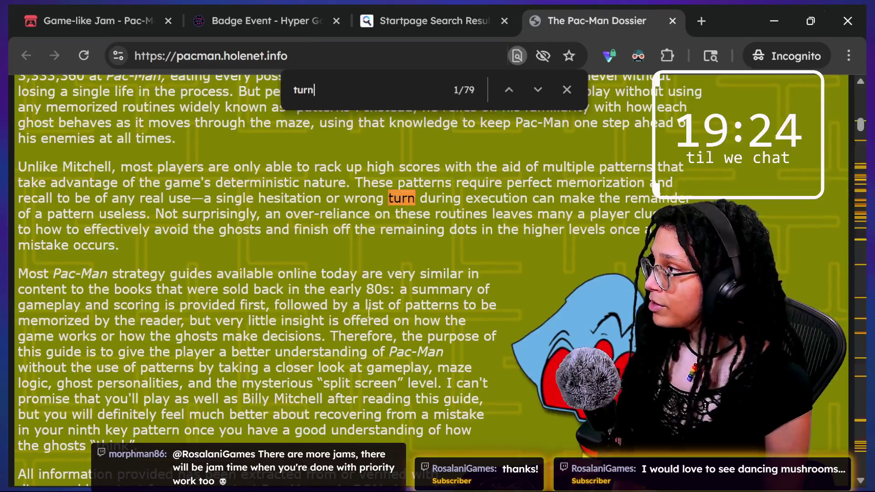
pyautogui.scroll(-6, 368, 312)
pyautogui.press('Escape')
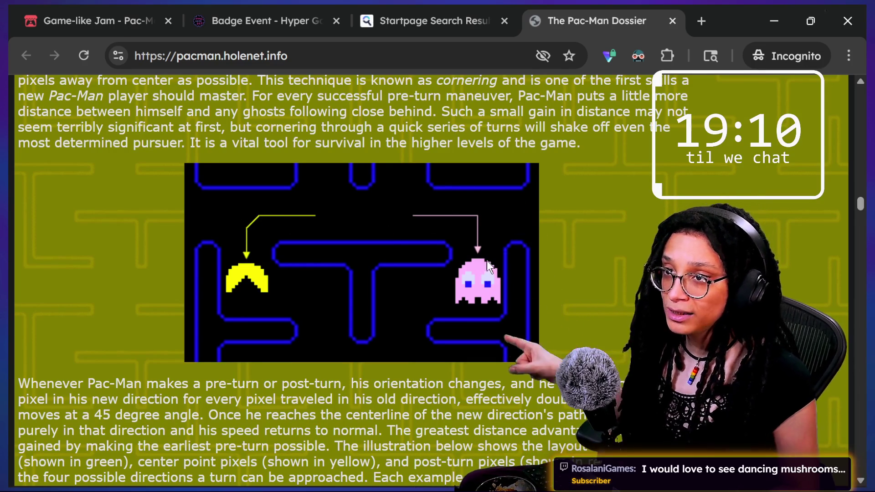
# - Mark up the cornering diagrams, circling pre-turn pixels and tracing the ghost's path
pyautogui.scroll(-10, 496, 273)
pyautogui.scroll(-1, 497, 278)
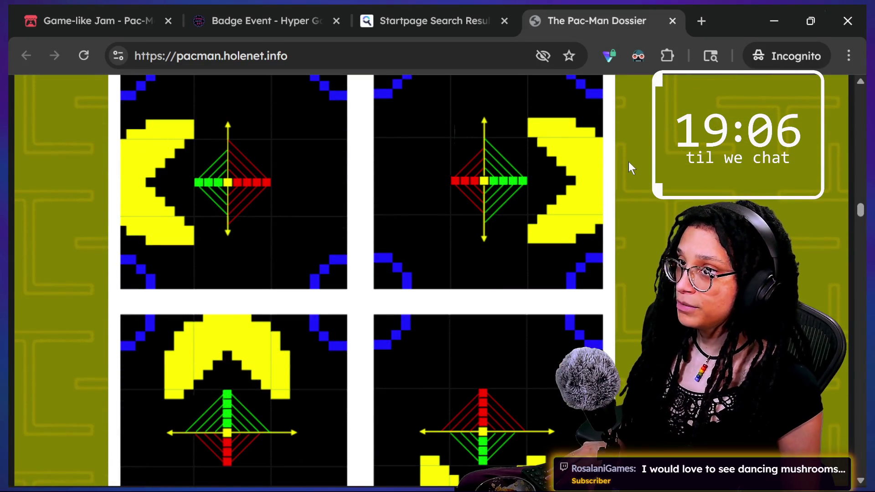
pyautogui.scroll(1, 628, 162)
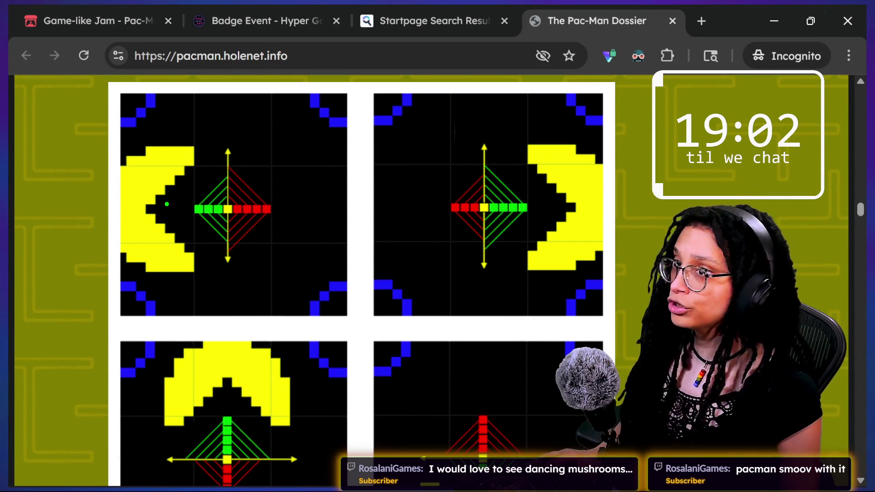
pyautogui.moveTo(195, 208)
pyautogui.mouseDown()
pyautogui.moveTo(205, 235)
pyautogui.moveTo(182, 196)
pyautogui.mouseUp()
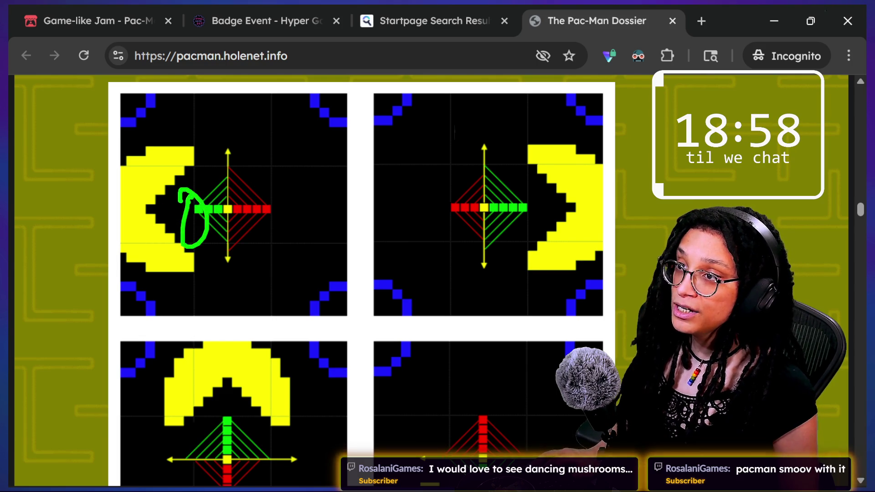
pyautogui.moveTo(214, 156); pyautogui.dragTo(222, 200)
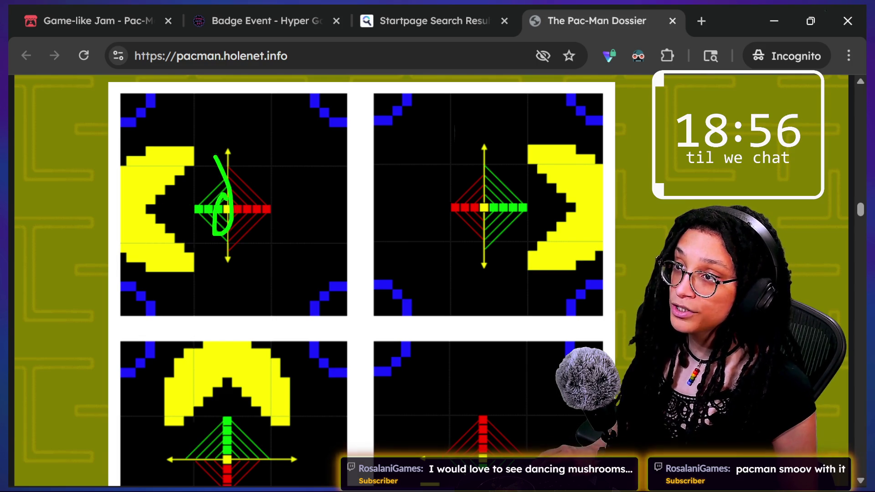
pyautogui.moveTo(204, 114); pyautogui.dragTo(226, 315)
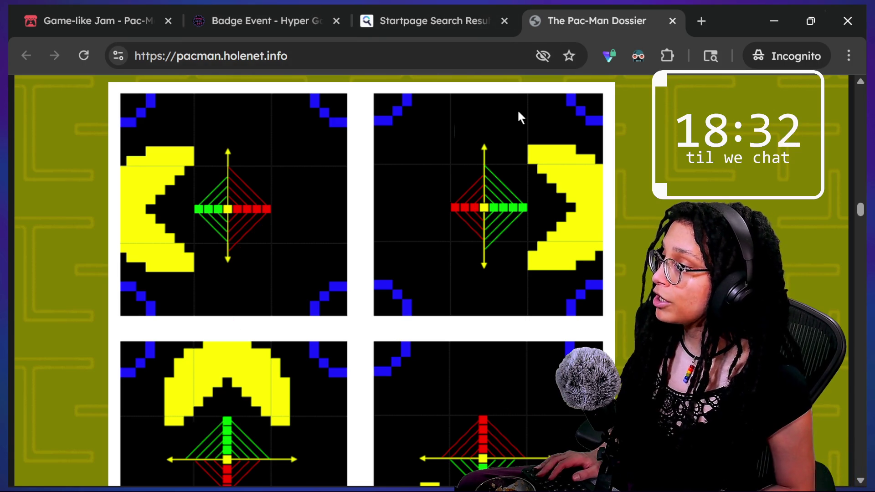
pyautogui.scroll(10, 469, 174)
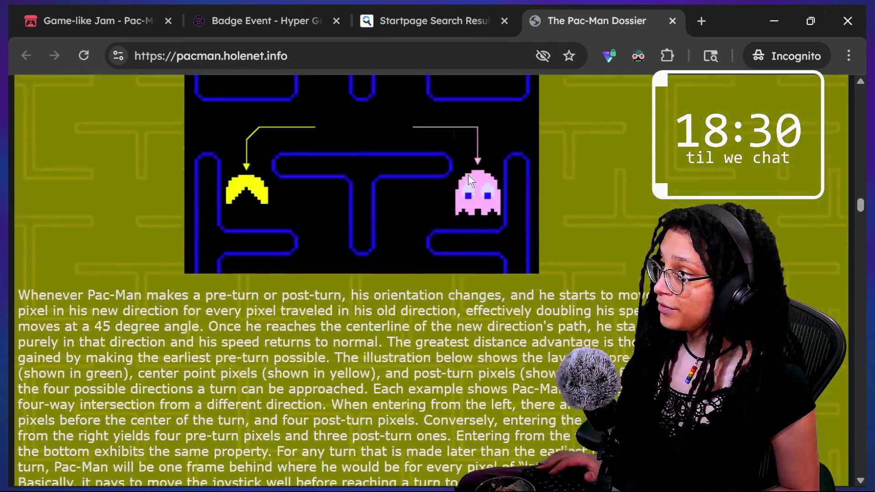
pyautogui.moveTo(424, 165)
pyautogui.mouseDown()
pyautogui.moveTo(505, 159)
pyautogui.moveTo(485, 283)
pyautogui.mouseUp()
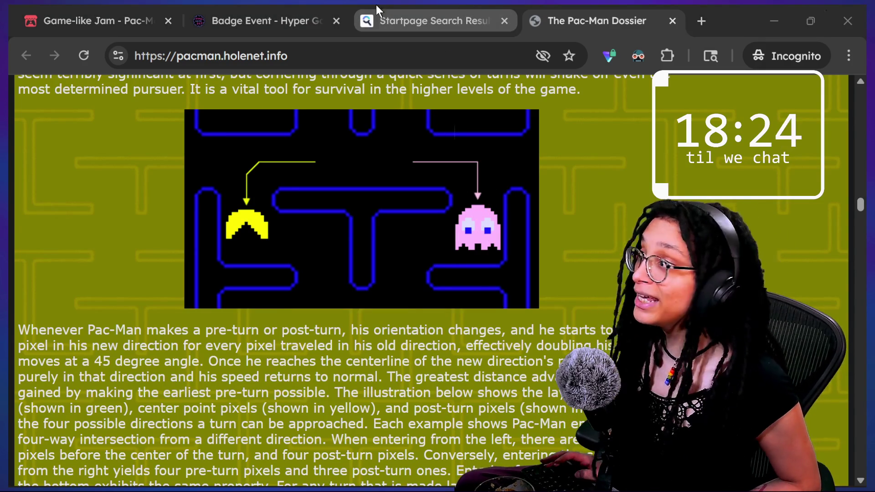
pyautogui.click(169, 5)
# - Confirm quitting the running Pac-Man game and open its LEARN ghost demo
pyautogui.scroll(2, 606, 266)
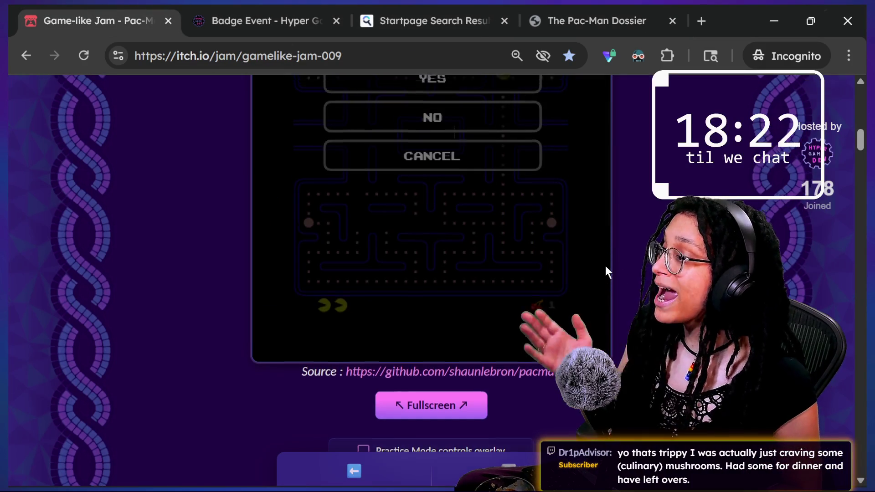
pyautogui.click(437, 149)
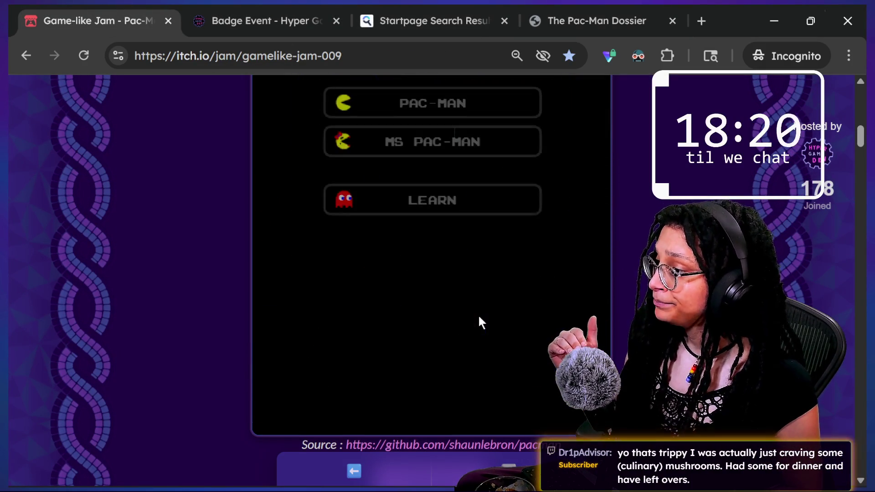
pyautogui.scroll(8, 478, 313)
pyautogui.scroll(-3, 488, 379)
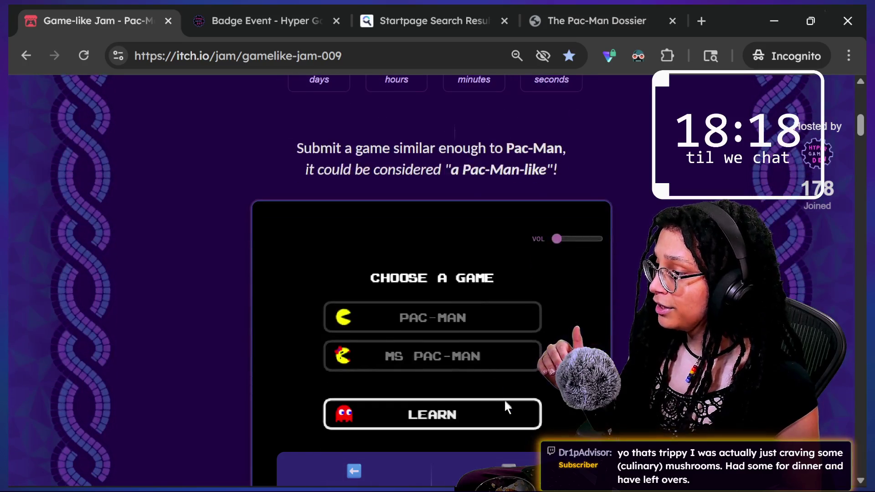
pyautogui.click(510, 406)
# - Watch the ghost demo full screen, go back to the game menu, and restore full screen
pyautogui.scroll(-2, 510, 405)
pyautogui.scroll(-2, 528, 382)
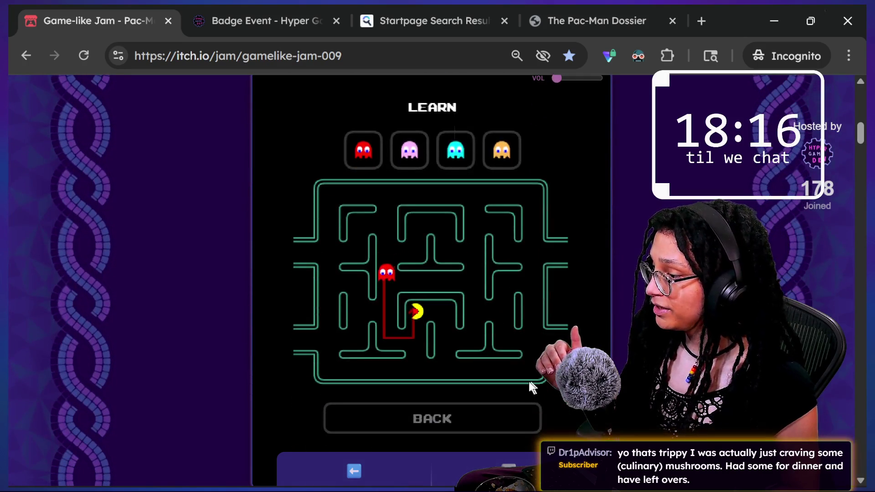
pyautogui.scroll(-3, 529, 381)
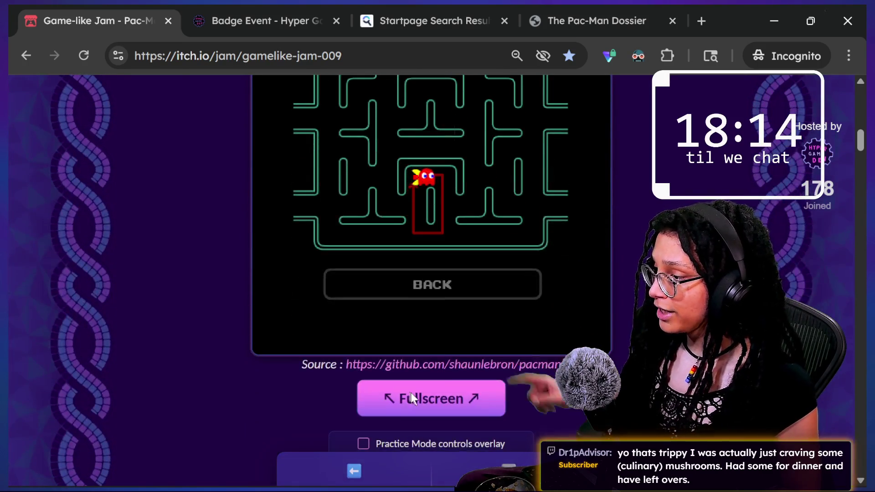
pyautogui.click(411, 393)
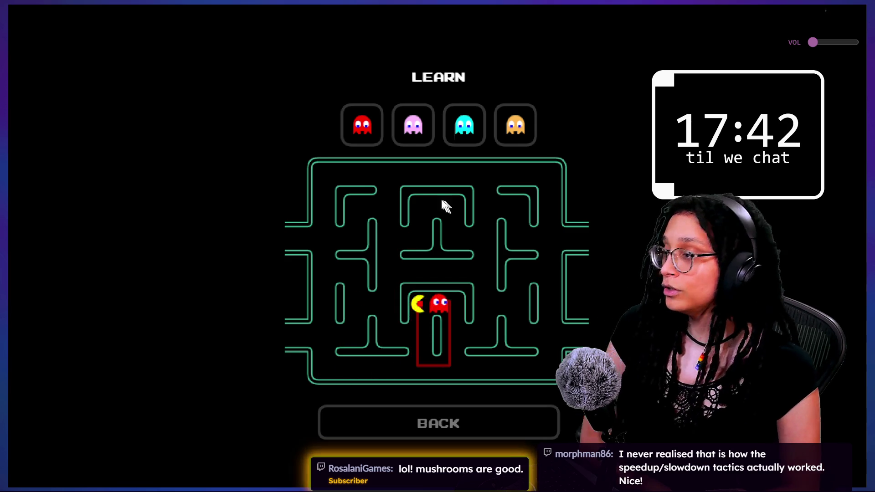
pyautogui.click(499, 415)
pyautogui.press('Escape')
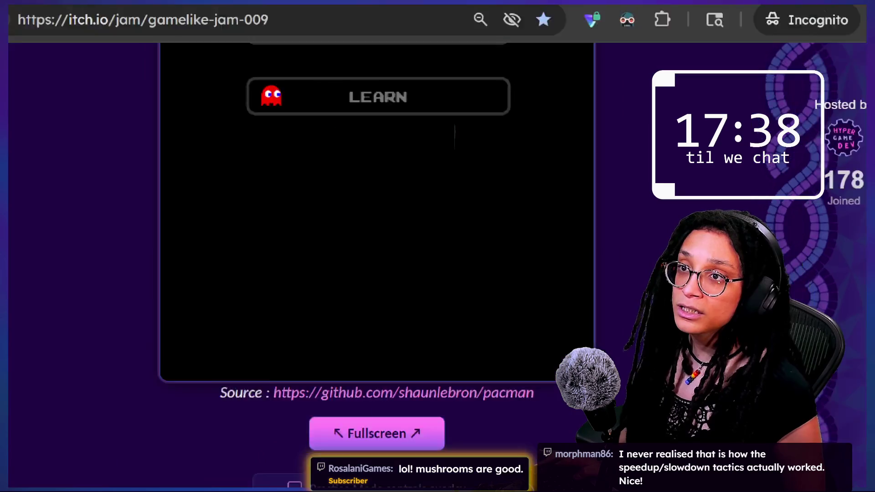
pyautogui.click(454, 137)
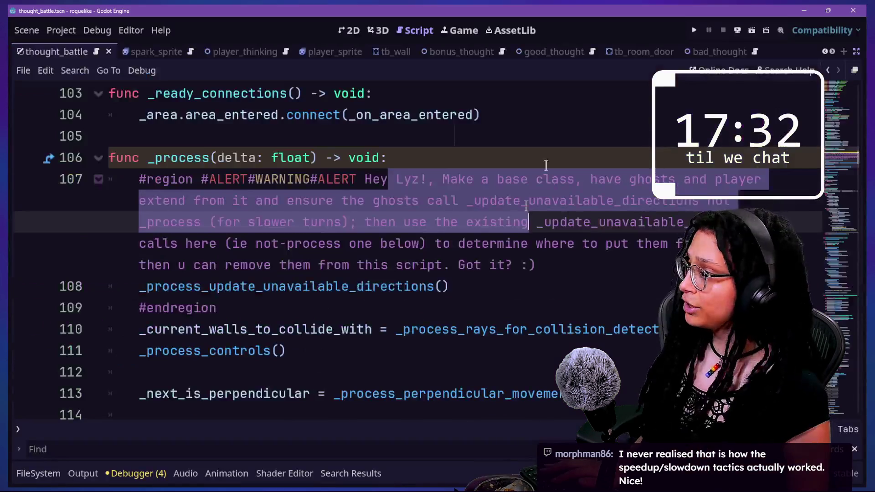
# - Highlight _update_unavailable_directions in the ghost-navigation comment, then switch to the Game view
pyautogui.click(505, 159)
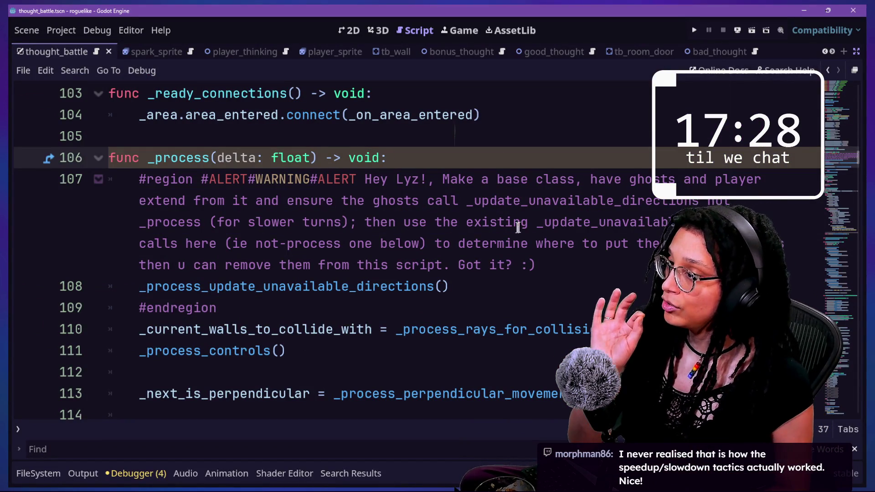
pyautogui.moveTo(489, 209)
pyautogui.mouseDown()
pyautogui.moveTo(228, 241)
pyautogui.moveTo(706, 202)
pyautogui.mouseUp()
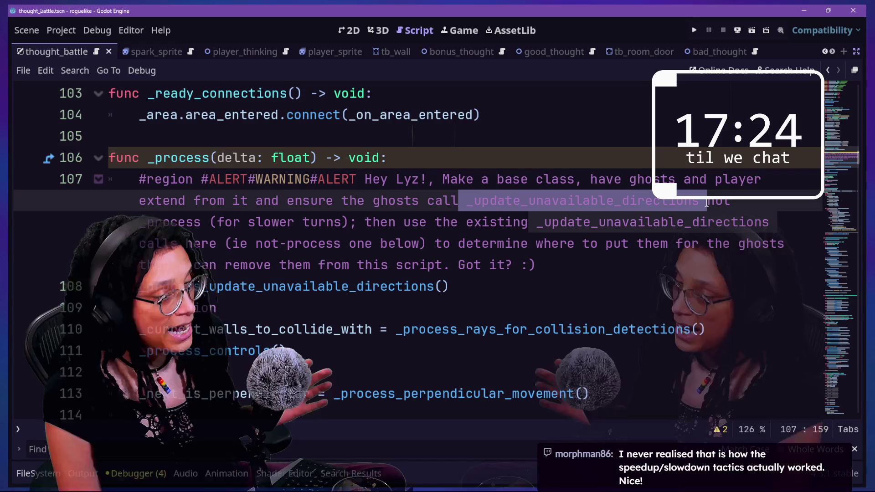
pyautogui.click(511, 263)
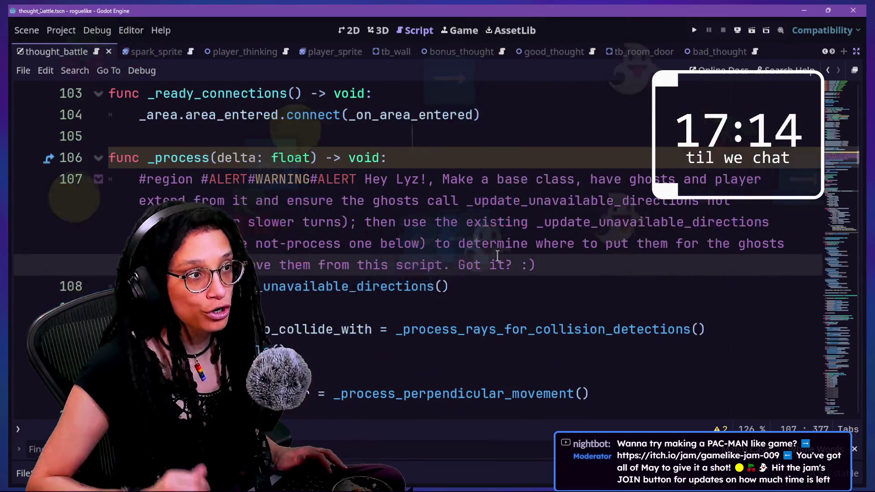
pyautogui.click(456, 30)
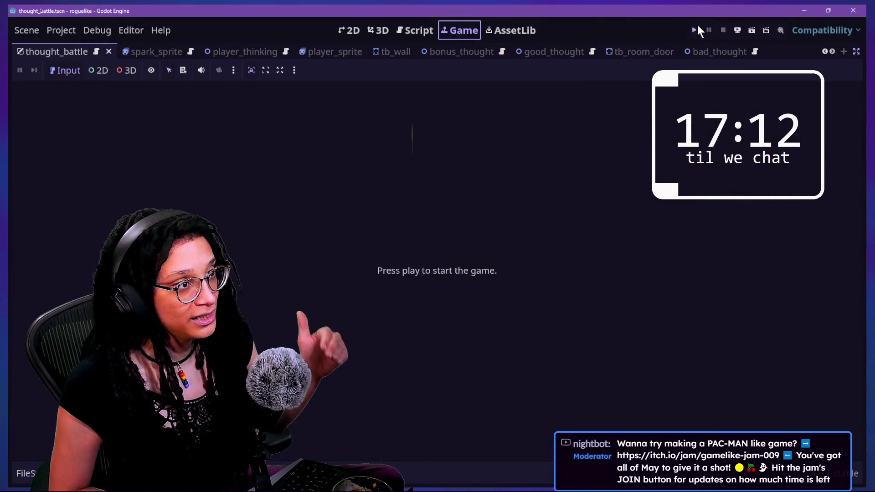
# - Run the game, start planning with Catstagram, play the maze battle briefly, then return to Script
pyautogui.click(694, 30)
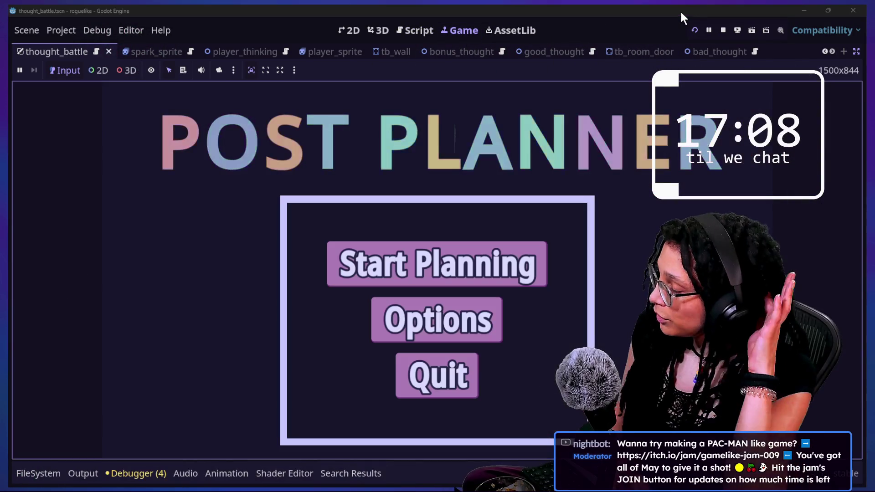
pyautogui.click(437, 280)
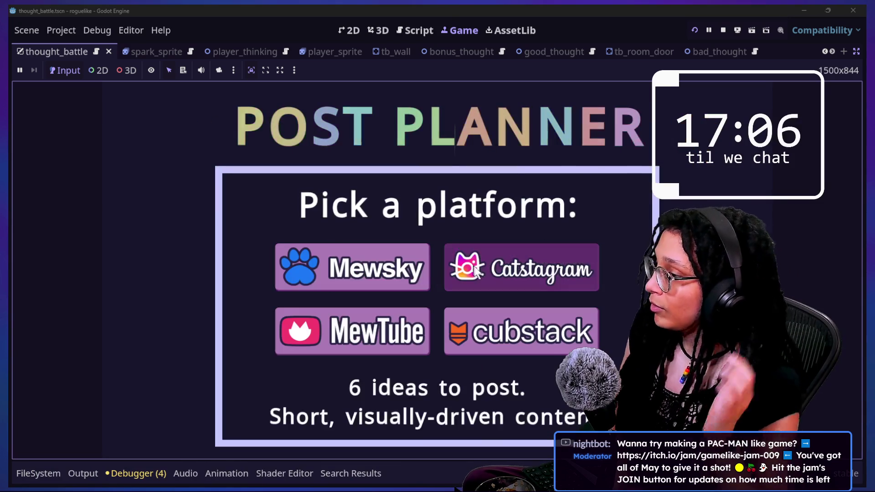
pyautogui.click(474, 264)
pyautogui.click(577, 273)
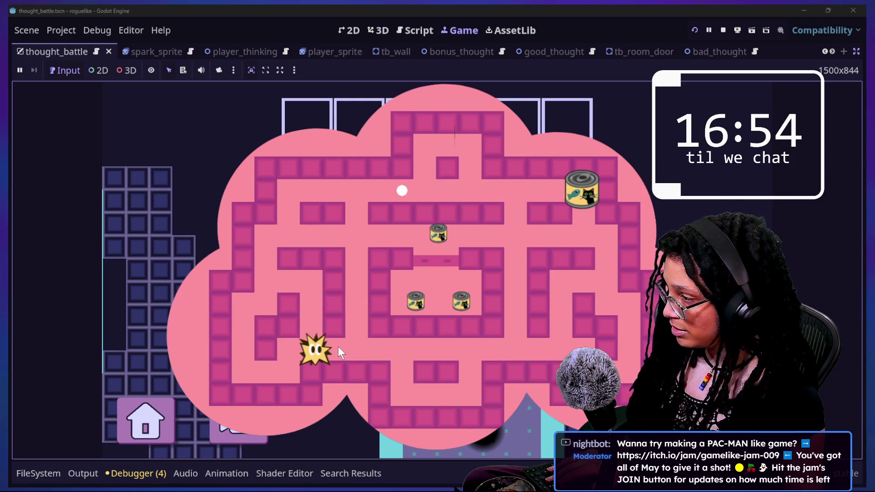
pyautogui.moveTo(426, 357); pyautogui.dragTo(368, 360)
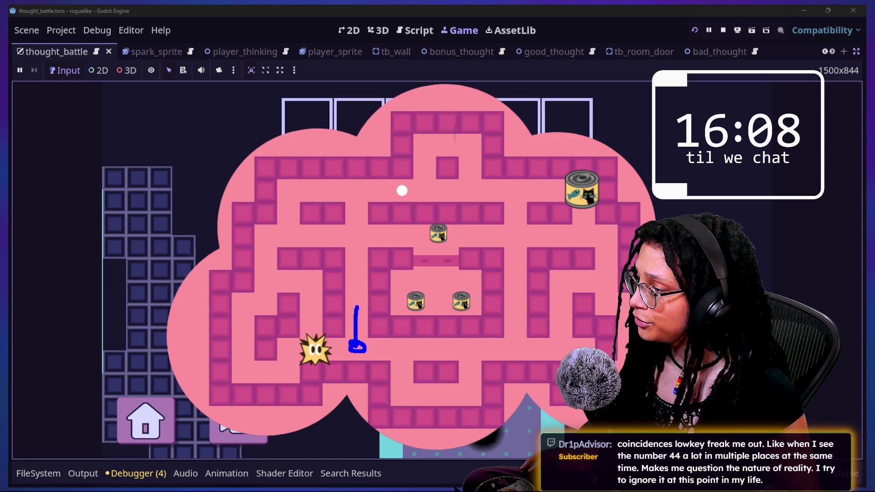
pyautogui.click(415, 30)
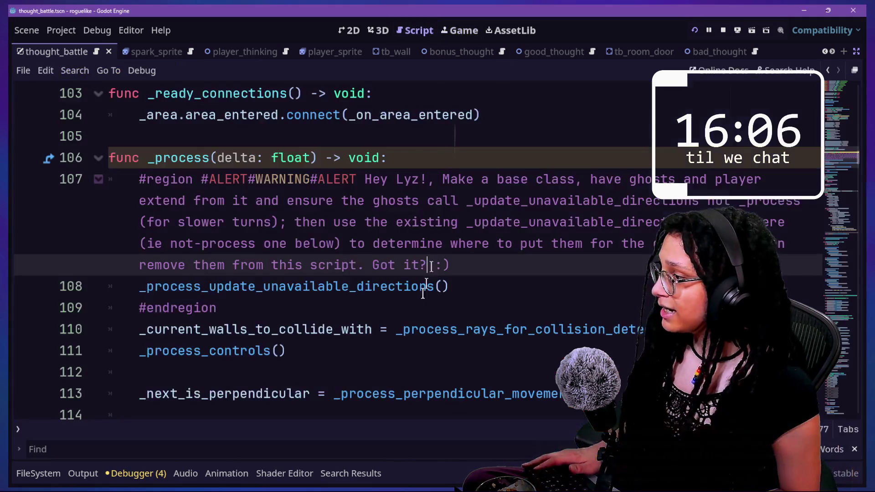
# - Comment out the _process_update_unavailable_directions() call on line 108 with Ctrl+K
pyautogui.scroll(-2, 348, 297)
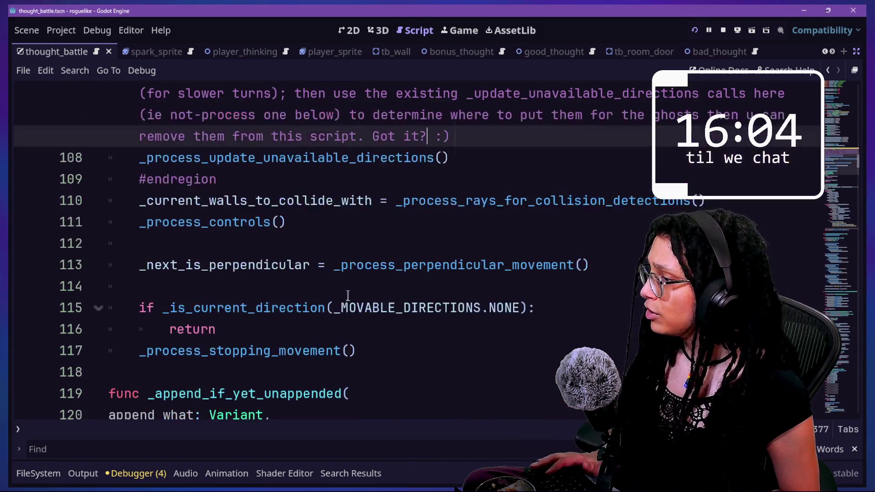
pyautogui.click(395, 231)
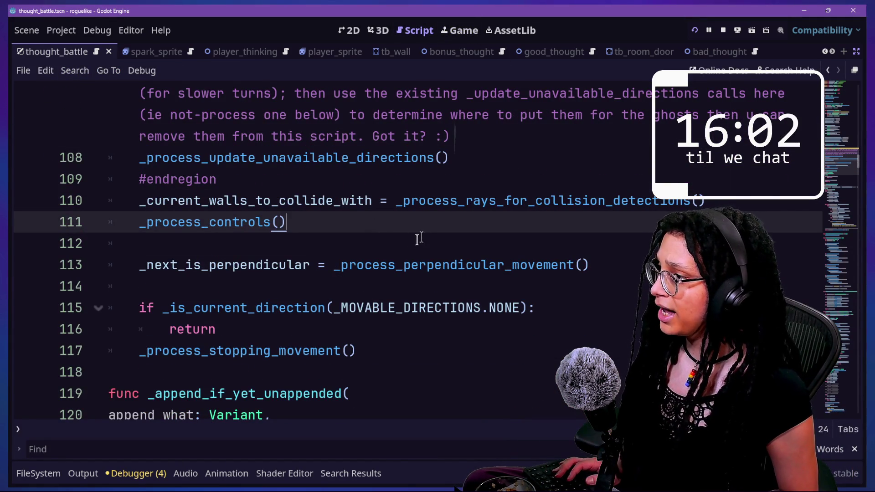
pyautogui.click(420, 162)
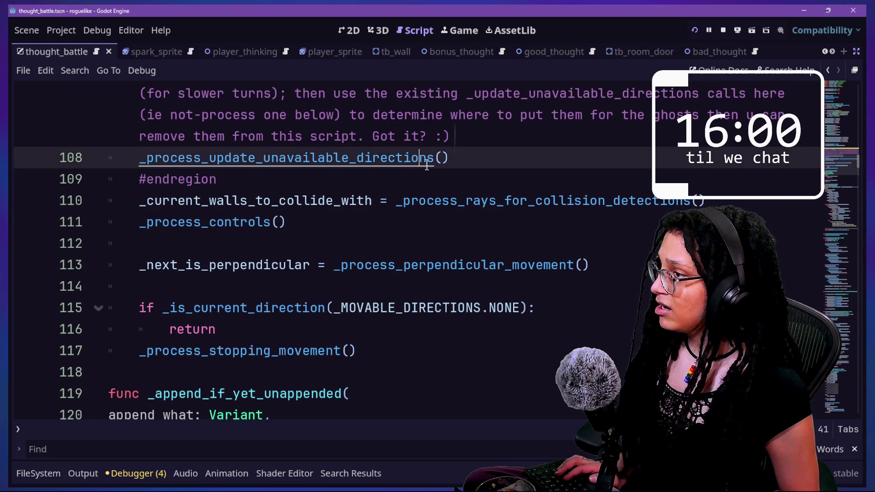
pyautogui.hotkey('ctrl', 'k')
# - Save and run the game with F5, steering the spark right, up and left
pyautogui.press('F5')
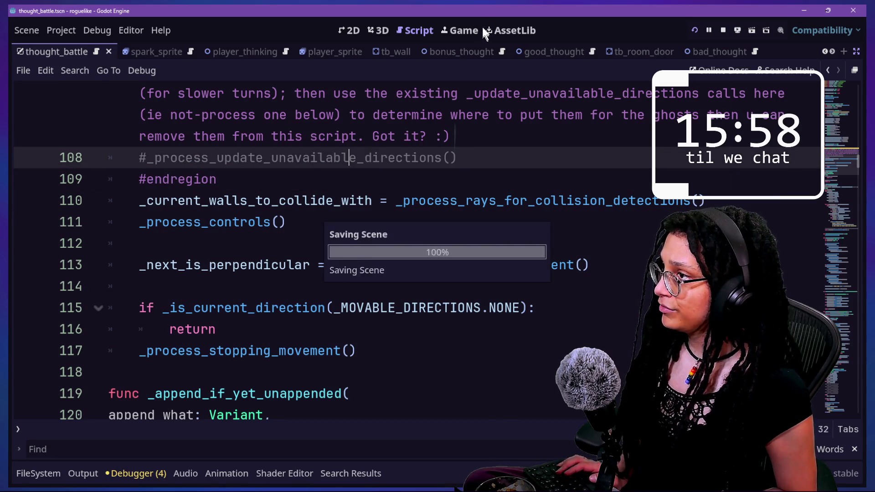
pyautogui.press('Right')
pyautogui.press('Up')
pyautogui.press('Left')
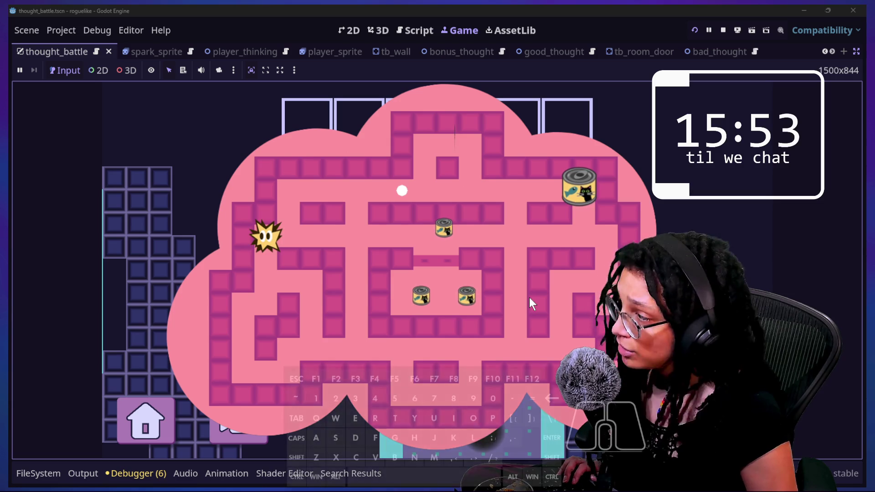
# - Test the spark's turning in the maze with WASD while line 108 is commented out
pyautogui.press('s')
pyautogui.press('d')
pyautogui.press('d')
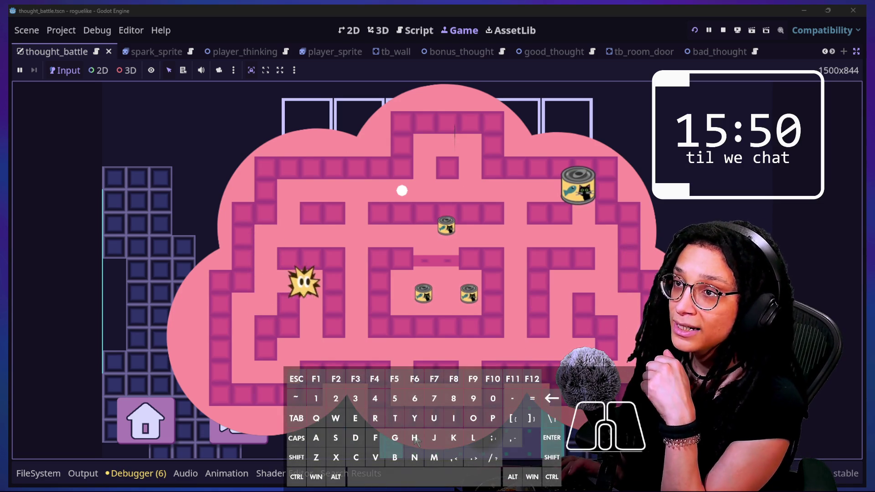
pyautogui.press('d')
pyautogui.press('a')
pyautogui.press('s')
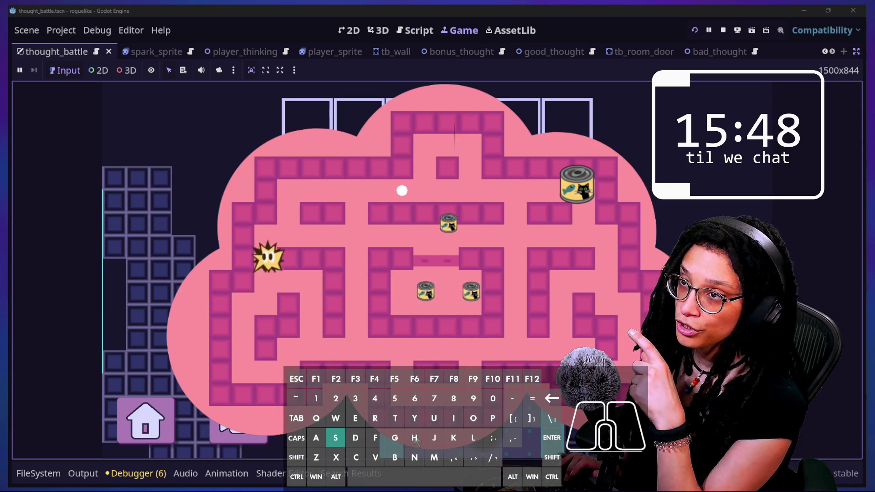
pyautogui.press('a')
pyautogui.press('w')
pyautogui.press('d')
pyautogui.press('s')
pyautogui.press('w')
pyautogui.press('a')
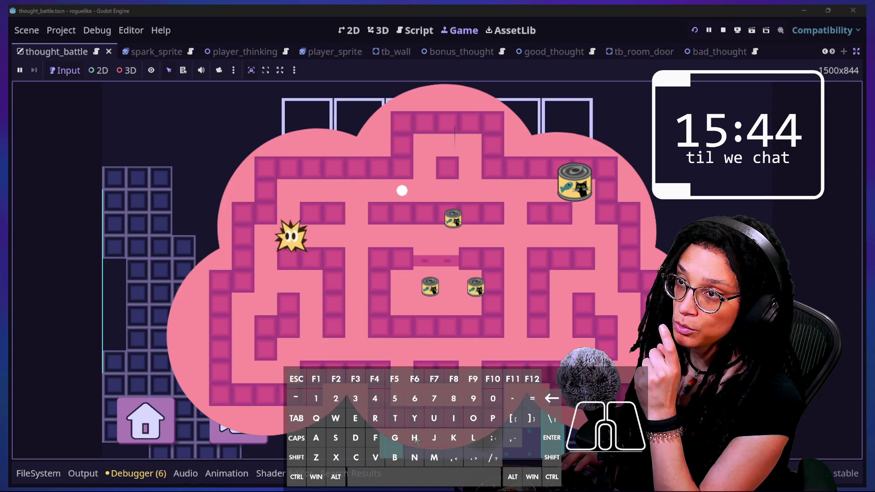
pyautogui.press('s')
pyautogui.press('w')
pyautogui.press('d')
pyautogui.press('s')
pyautogui.press('w')
pyautogui.press('a')
pyautogui.press('w')
pyautogui.press('s')
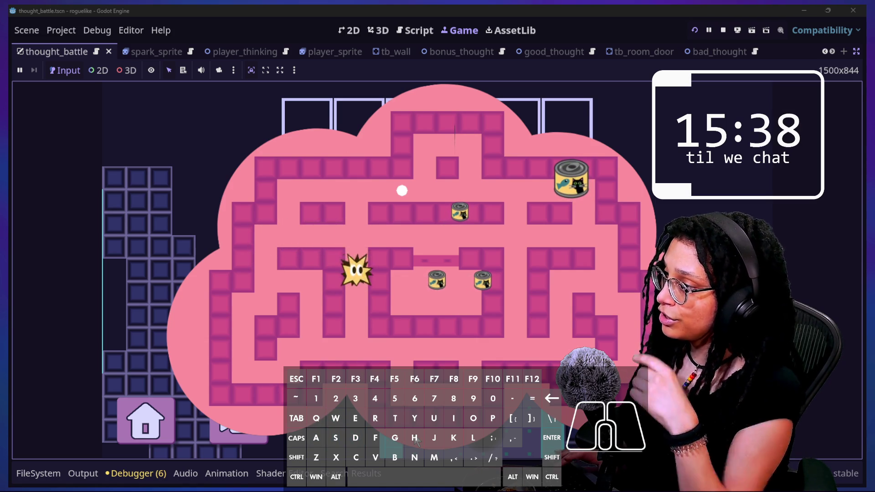
pyautogui.press('w')
pyautogui.press('a')
# - Undo the change to restore the line 108 call, keeping the game running
pyautogui.click(421, 30)
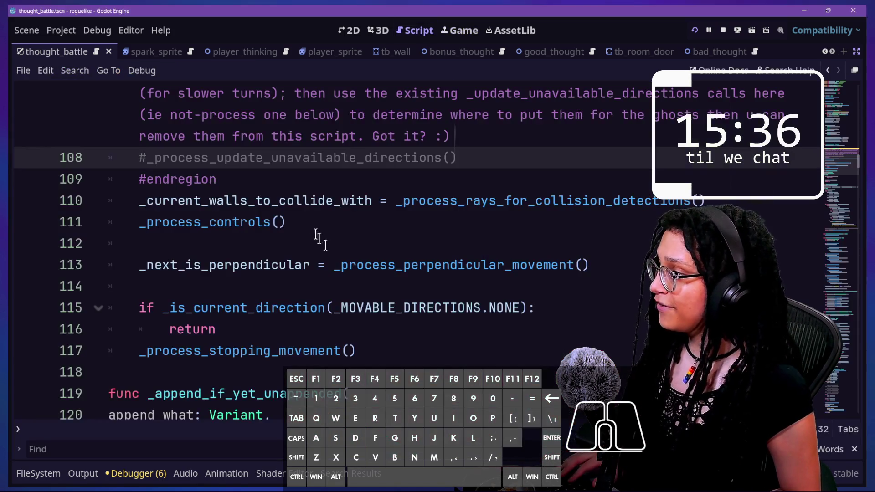
pyautogui.hotkey('ctrl', 'z')
pyautogui.click(460, 30)
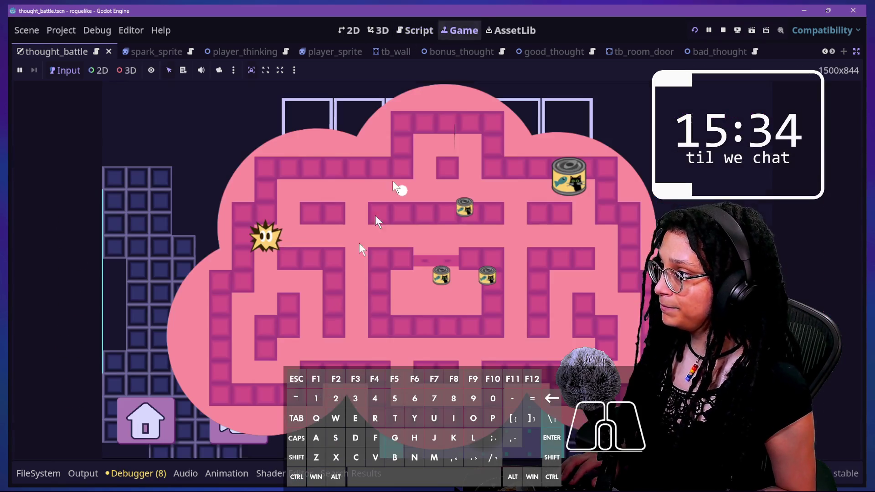
# - Retest the spark's turns with the call restored, then stop the game and return to the script
pyautogui.press('d')
pyautogui.press('s')
pyautogui.press('w')
pyautogui.press('a')
pyautogui.press('a')
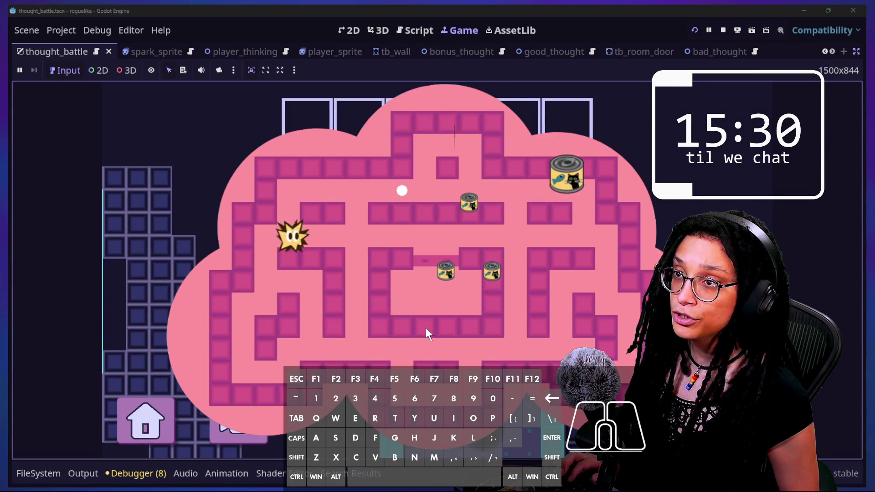
pyautogui.press('s')
pyautogui.press('w')
pyautogui.press('a')
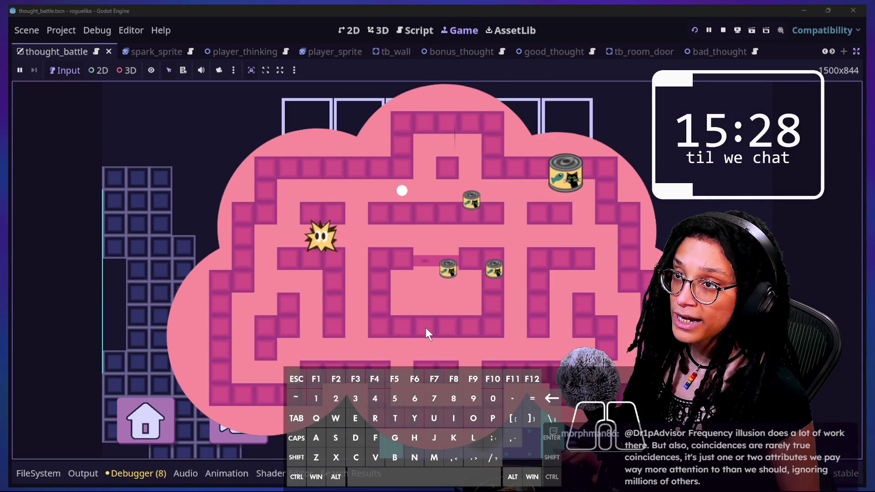
pyautogui.press('d')
pyautogui.press('s')
pyautogui.press('w')
pyautogui.press('d')
pyautogui.press('a')
pyautogui.press('s')
pyautogui.press('w')
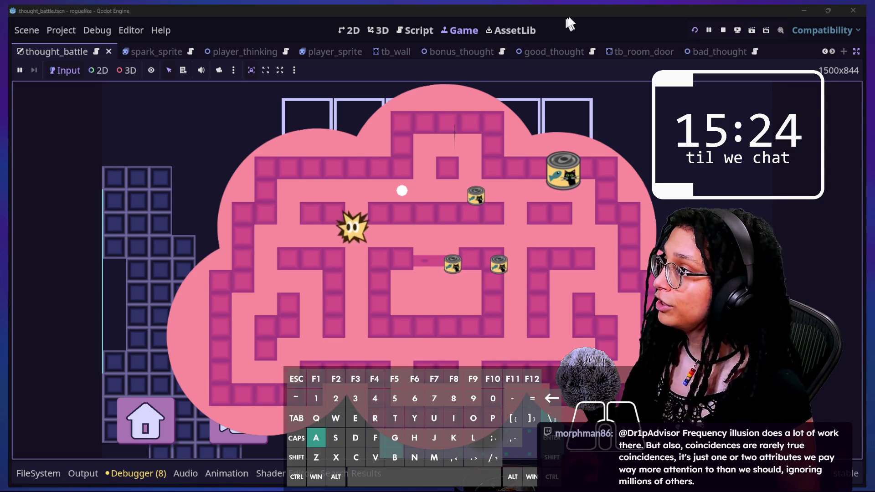
pyautogui.click(722, 30)
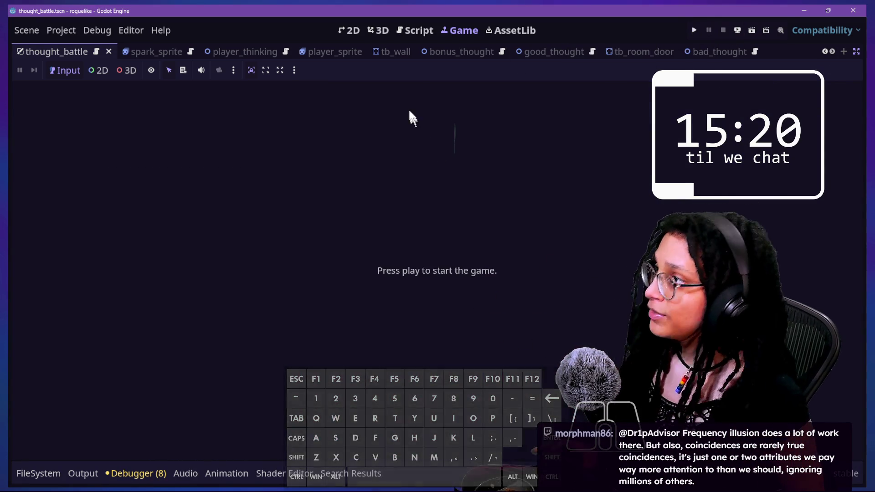
pyautogui.click(416, 31)
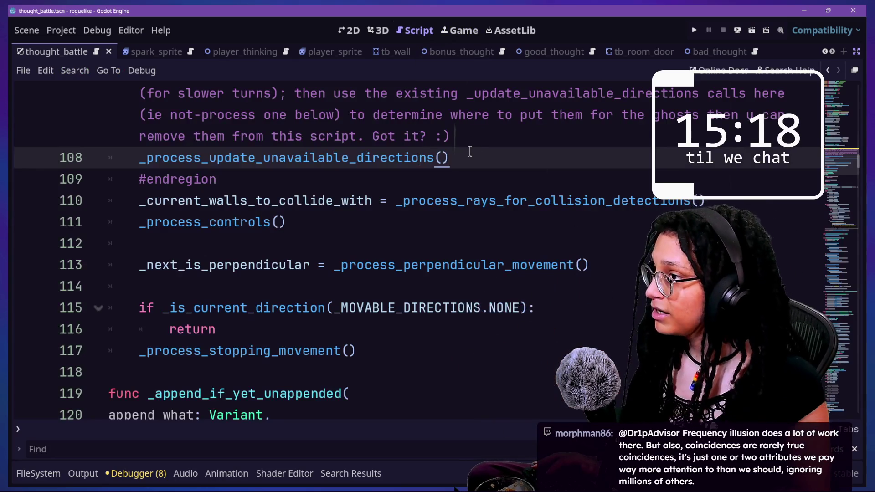
pyautogui.scroll(2, 469, 151)
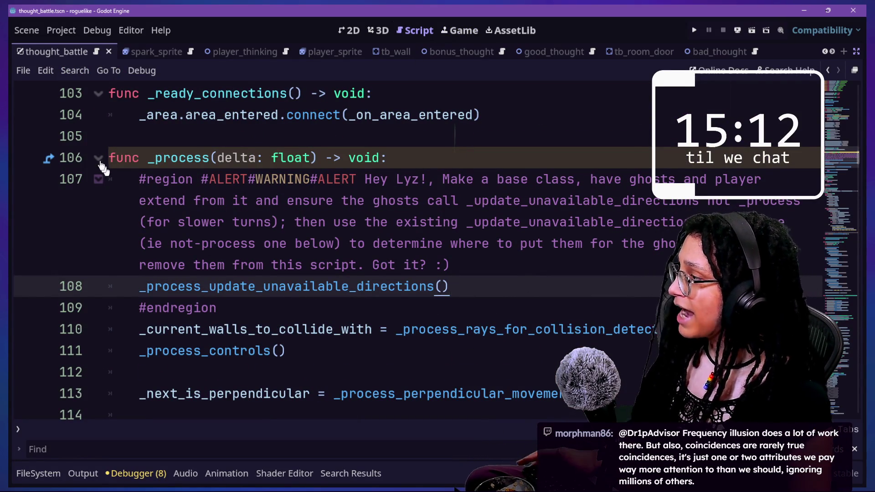
pyautogui.moveTo(109, 157); pyautogui.dragTo(309, 222)
pyautogui.scroll(-1, 413, 349)
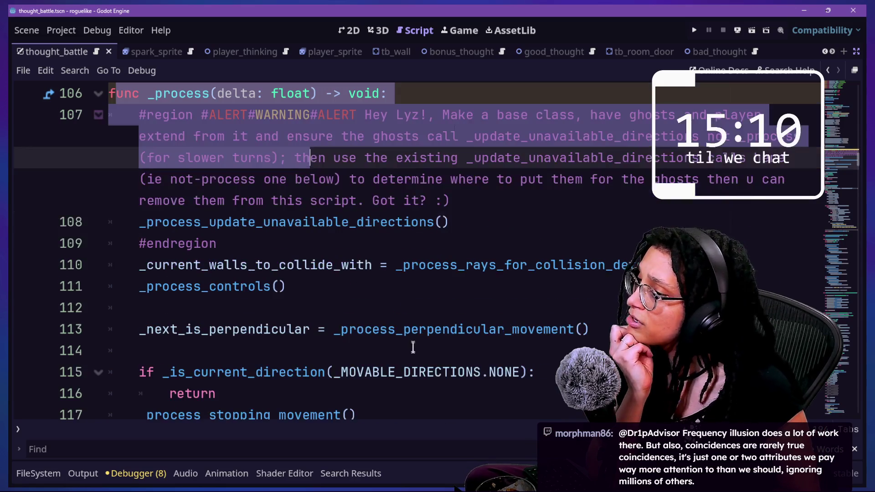
pyautogui.click(391, 264)
pyautogui.press('Down')
pyautogui.press('Down')
pyautogui.press('Down')
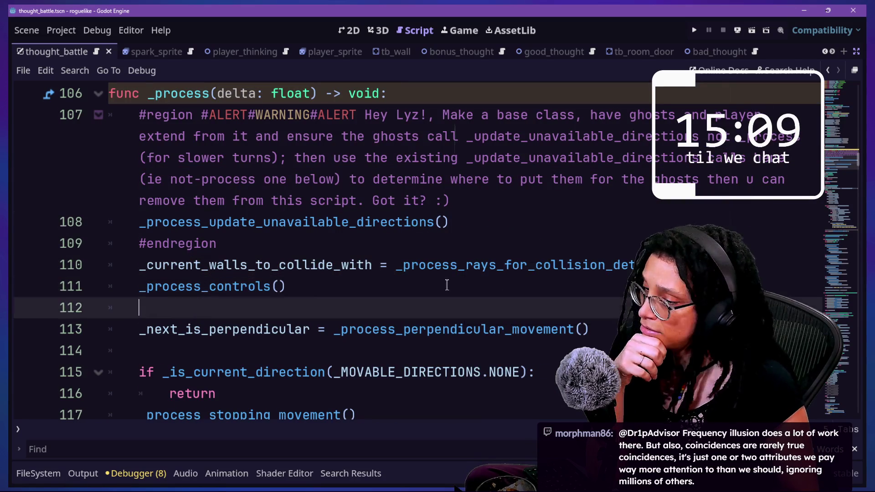
pyautogui.scroll(-1, 447, 285)
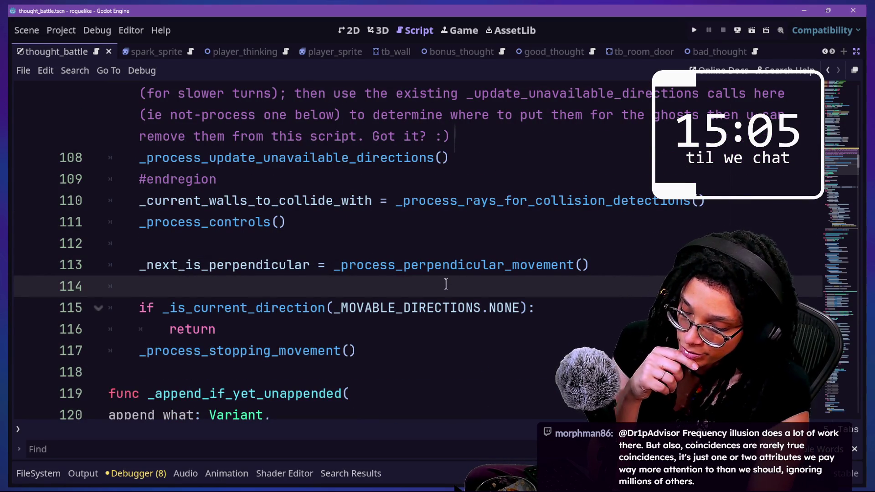
pyautogui.press('Up')
pyautogui.press('Up')
pyautogui.press('Up')
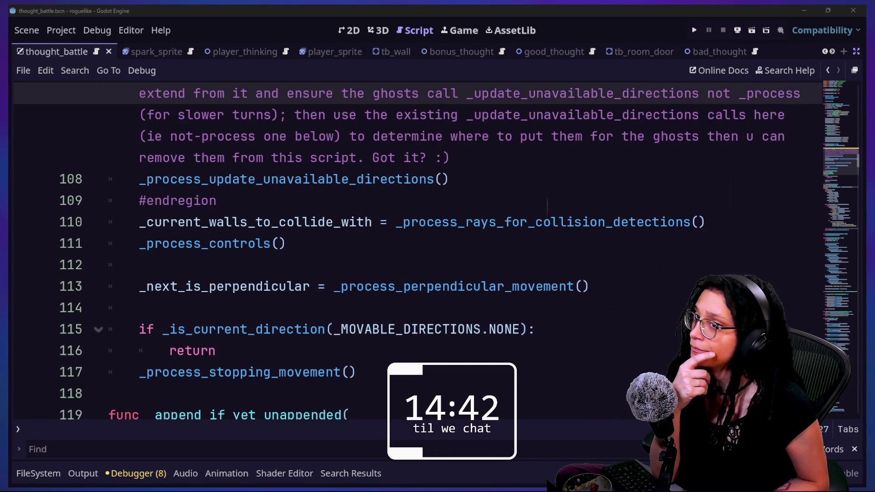
pyautogui.click(297, 159)
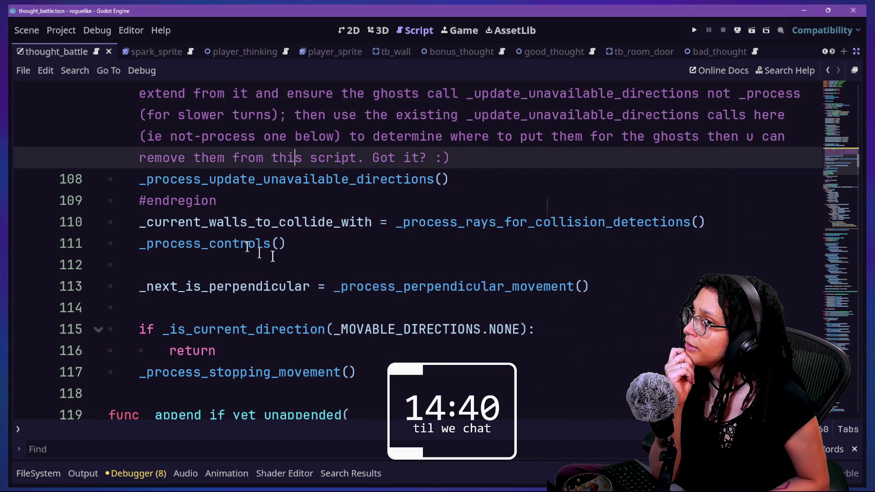
pyautogui.moveTo(275, 225); pyautogui.dragTo(588, 224)
pyautogui.click(590, 223)
pyautogui.moveTo(739, 229)
pyautogui.mouseDown()
pyautogui.moveTo(379, 227)
pyautogui.moveTo(607, 235)
pyautogui.moveTo(722, 227)
pyautogui.mouseUp()
pyautogui.click(379, 226)
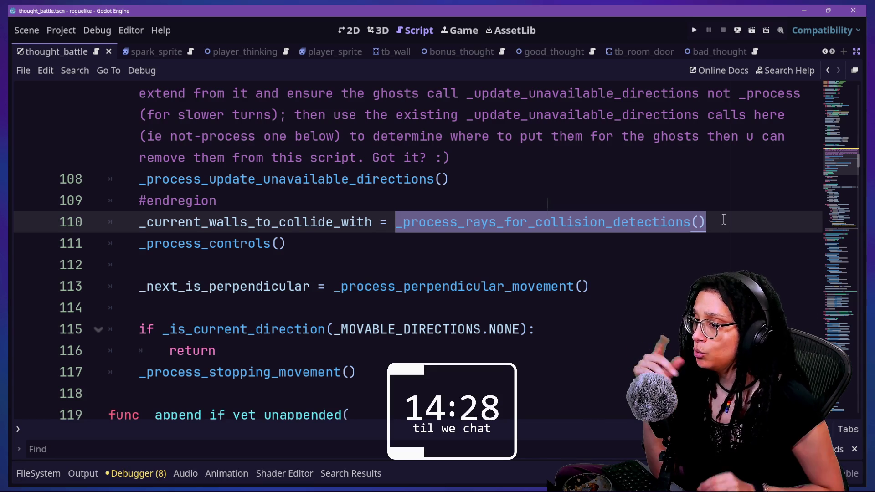
pyautogui.click(707, 208)
pyautogui.moveTo(181, 253); pyautogui.dragTo(269, 248)
pyautogui.click(294, 249)
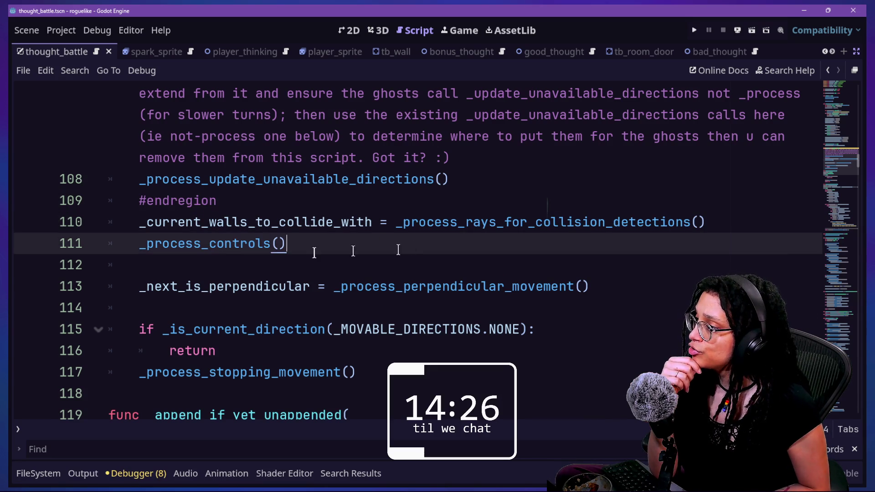
pyautogui.press('Down')
pyautogui.press('Down')
pyautogui.press('Down')
pyautogui.press('Down')
pyautogui.press('Down')
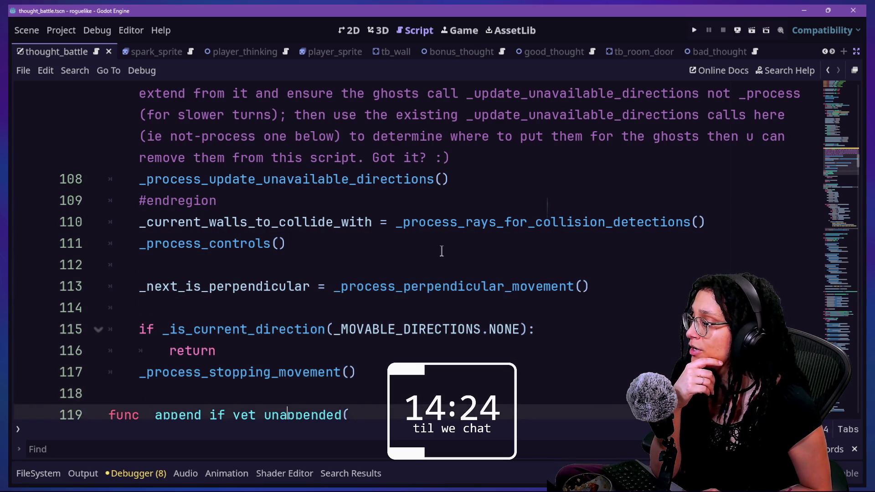
pyautogui.click(328, 292)
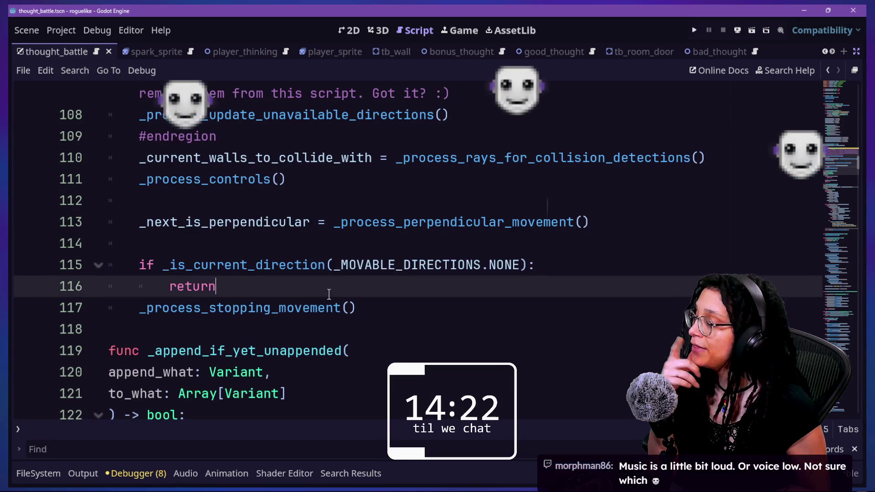
pyautogui.click(390, 265)
pyautogui.click(521, 265)
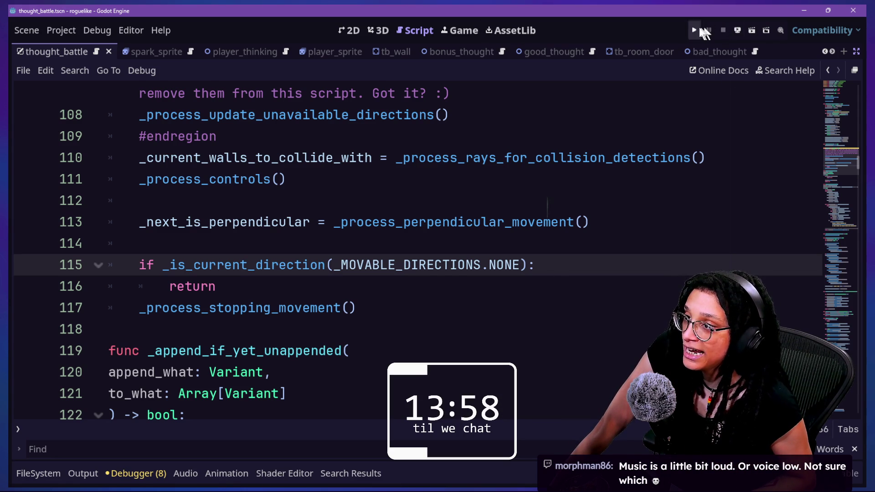
# - Run the project, start planning and pick a platform, then turn distraction-free mode off
pyautogui.click(701, 29)
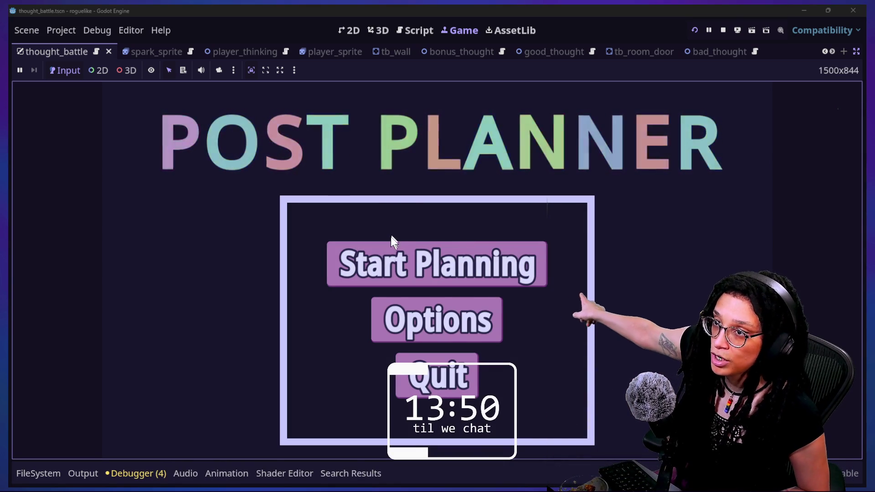
pyautogui.click(392, 249)
pyautogui.click(392, 250)
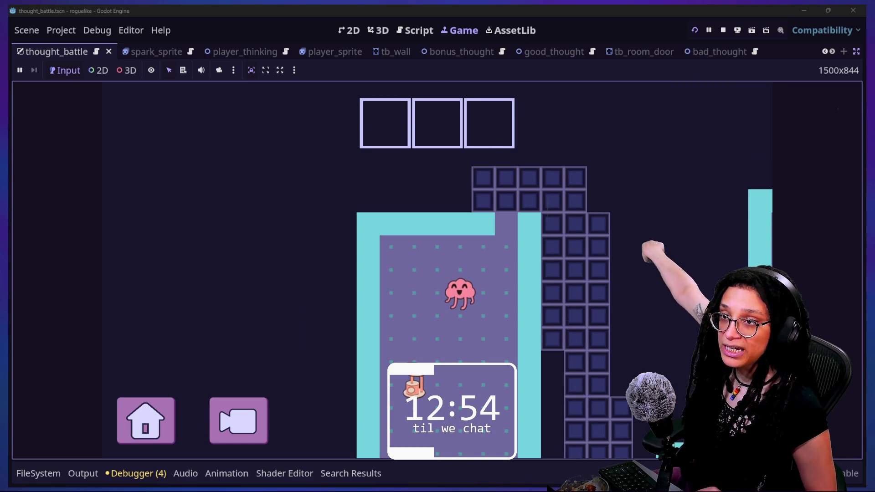
pyautogui.click(856, 53)
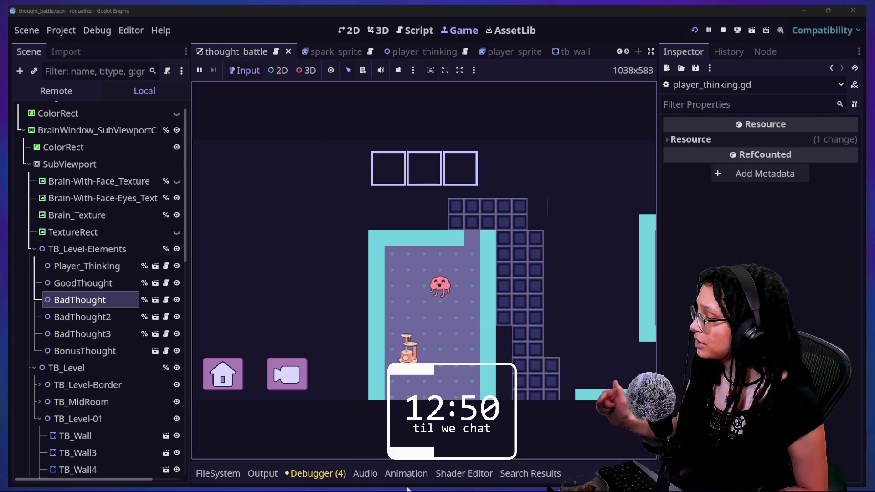
# - Quick-open the main.tscn scene in the 2D editor
pyautogui.click(353, 28)
pyautogui.hotkey('alt', 'shift', 'o')
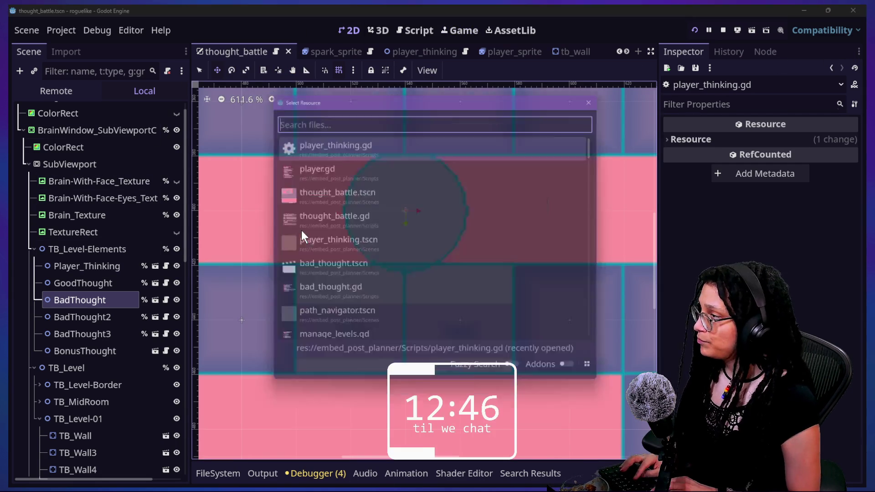
pyautogui.write('m')
pyautogui.press('Escape')
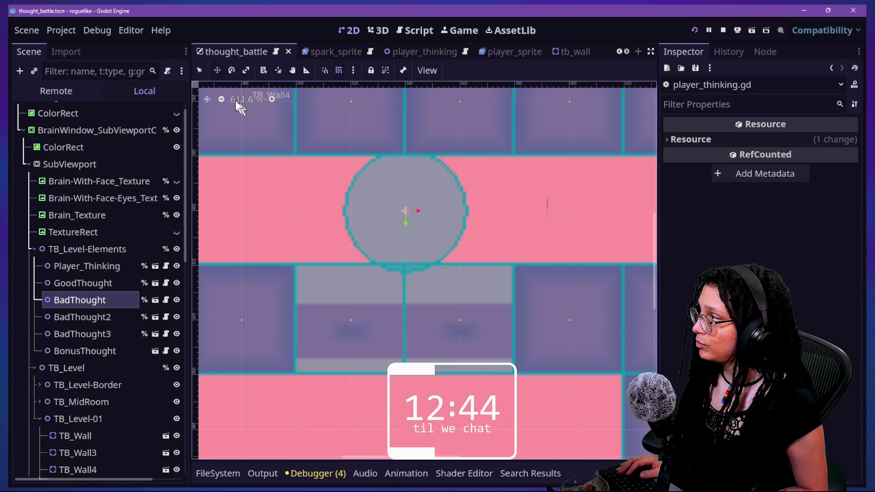
pyautogui.hotkey('alt', 'shift', 'o')
pyautogui.write('main')
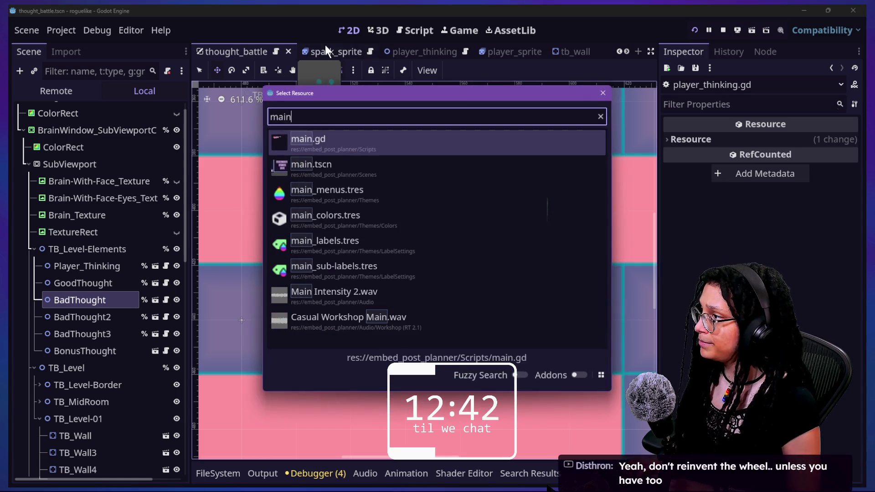
pyautogui.press('Down')
pyautogui.press('Return')
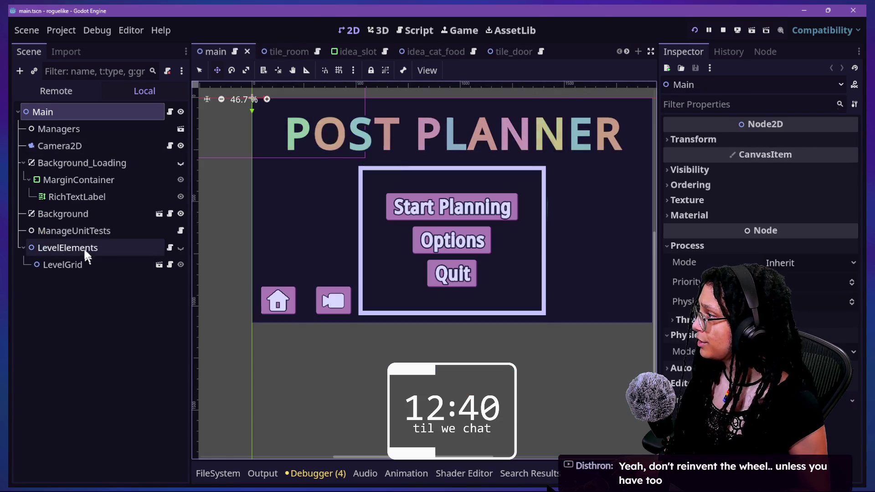
# - Revert Camera2D's zoom from 1.65 to 1.0, check the game, then select LevelGrid
pyautogui.click(111, 162)
pyautogui.click(112, 148)
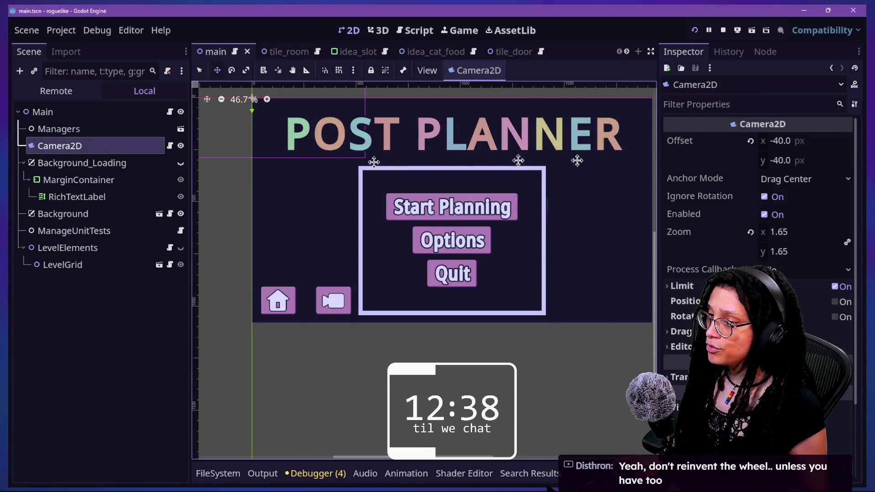
pyautogui.click(751, 233)
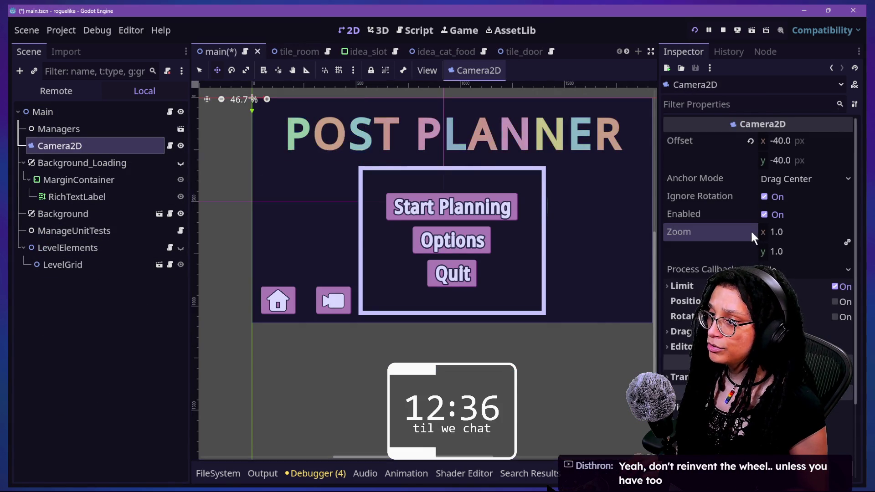
pyautogui.click(469, 30)
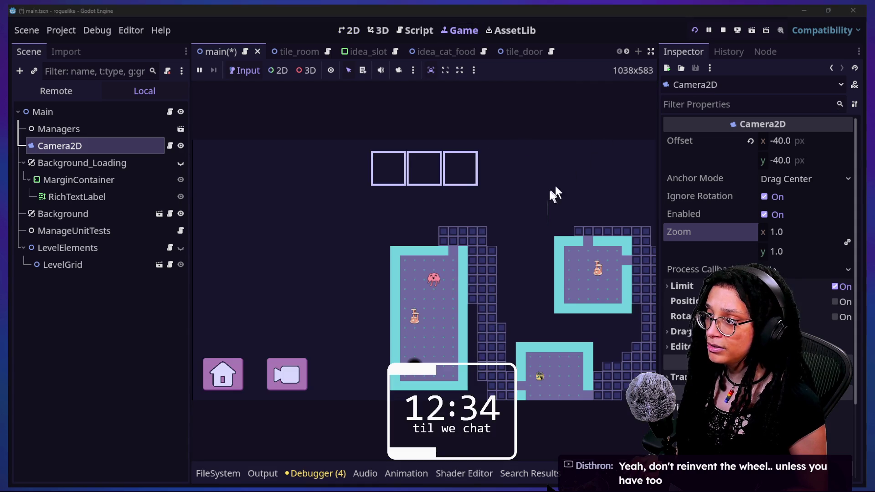
pyautogui.click(355, 28)
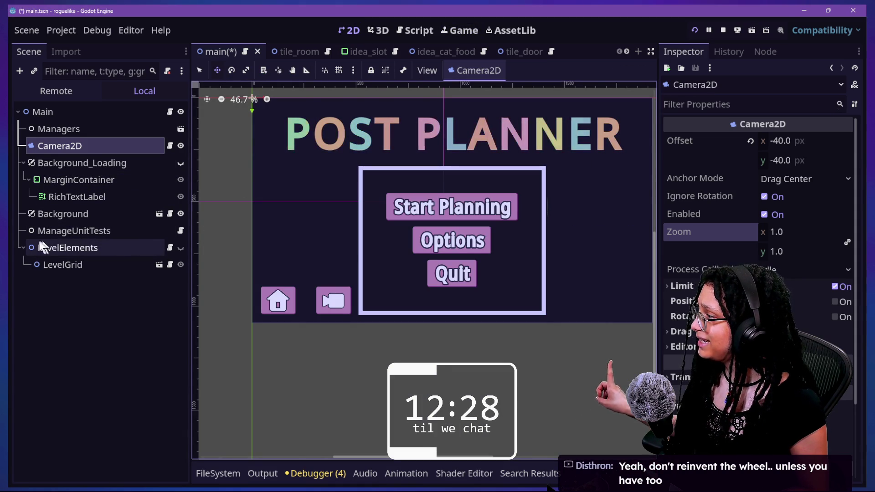
pyautogui.click(35, 266)
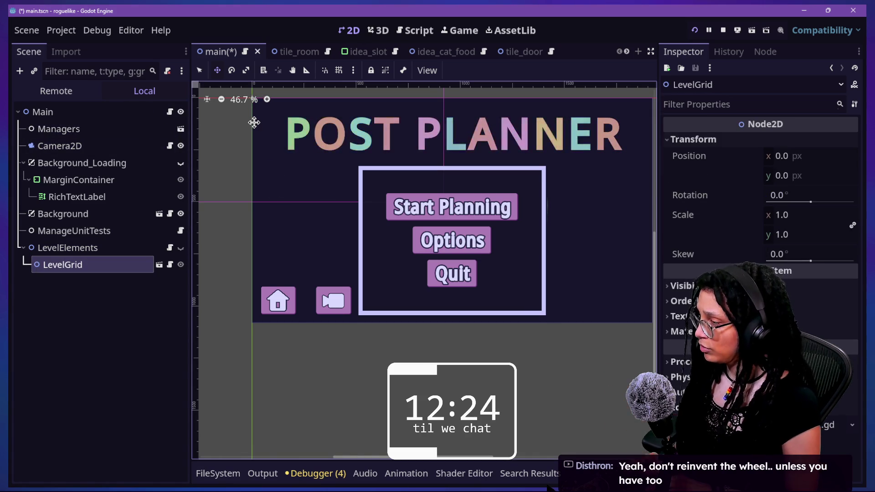
# - Quick-open 'nav' matches and open the nav_avoidance_polygon.tscn scene
pyautogui.hotkey('shift', 'alt', 'o')
pyautogui.write('nav')
pyautogui.press('Down')
pyautogui.press('Down')
pyautogui.press('Down')
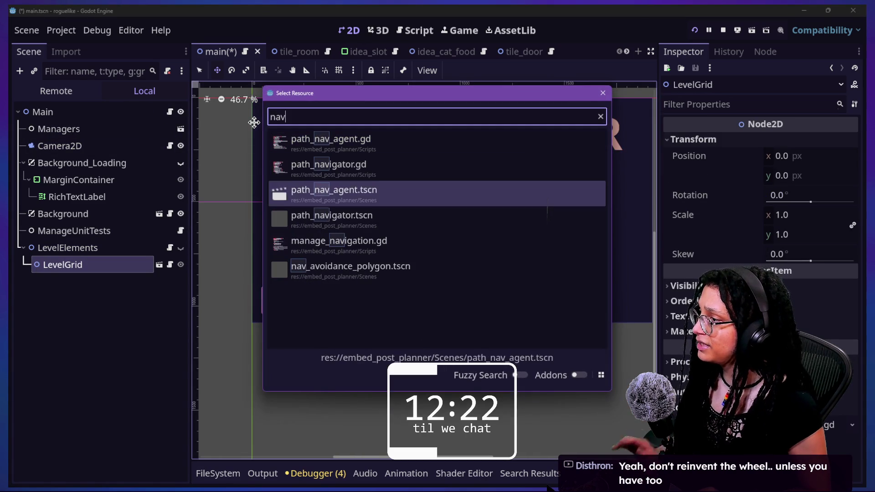
pyautogui.press('Down')
pyautogui.press('Down')
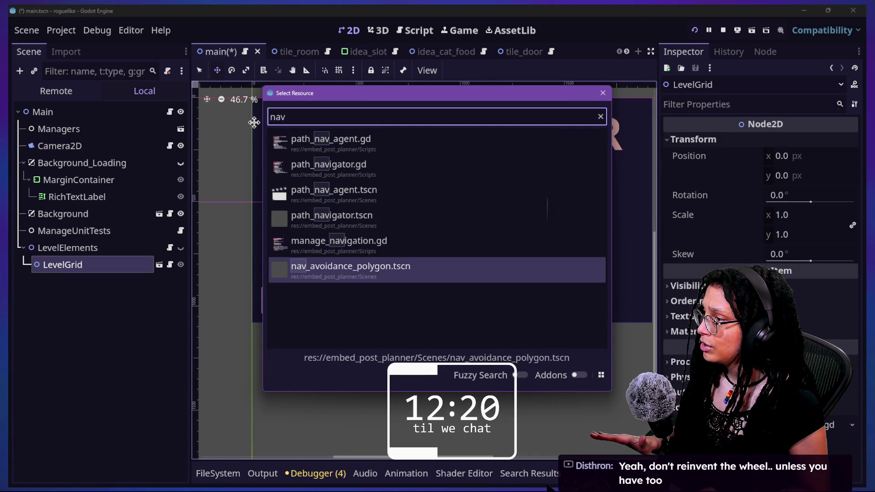
pyautogui.press('Up')
pyautogui.press('Up')
pyautogui.press('Up')
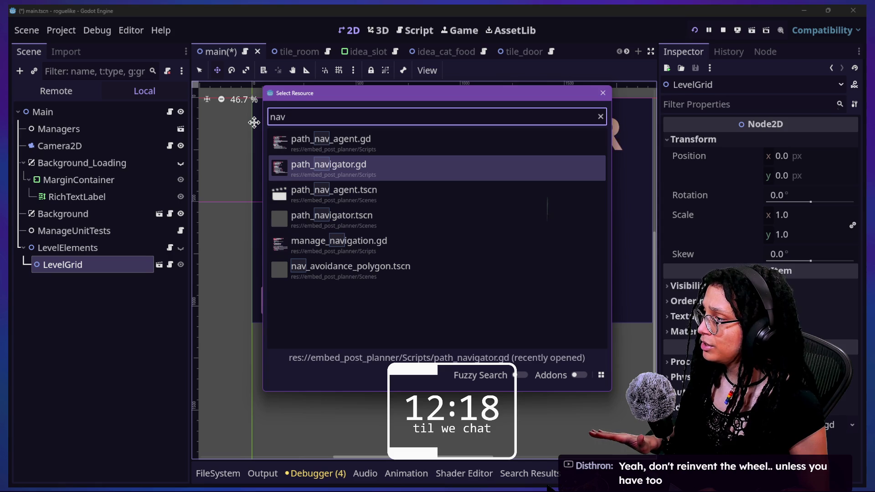
pyautogui.press('Down')
pyautogui.press('Down')
pyautogui.press('Down')
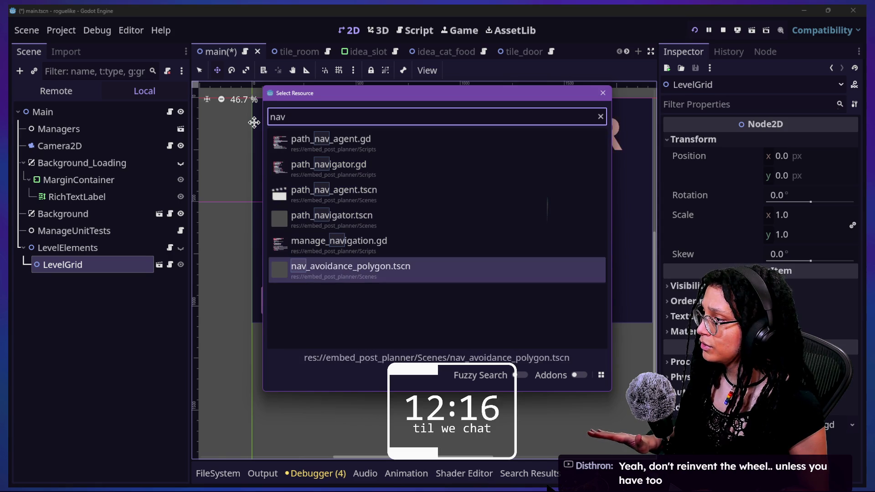
pyautogui.press('Return')
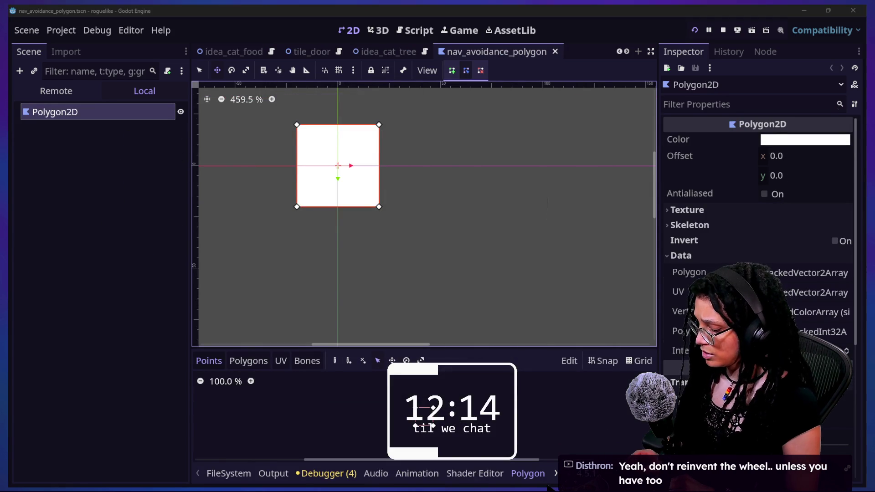
# - Quick-open the path_nav_agent.tscn scene with its NavigationAgent2D
pyautogui.hotkey('shift', 'alt', 'o')
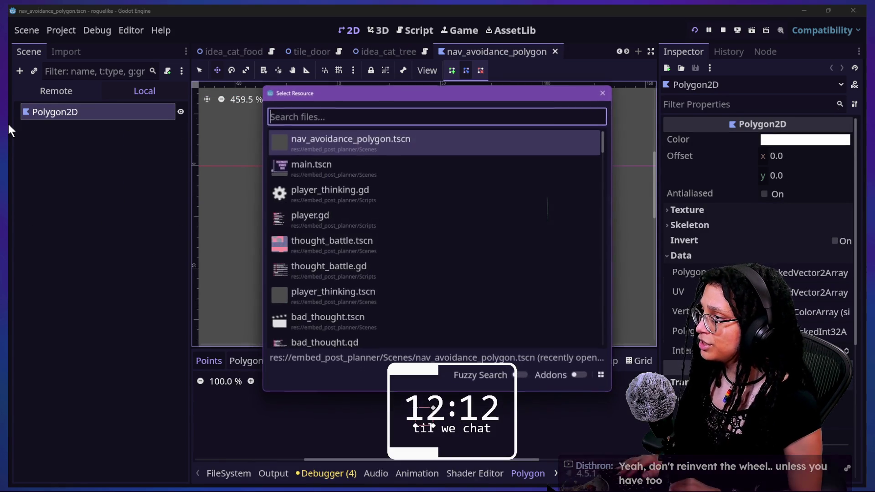
pyautogui.write('region')
pyautogui.write('nav')
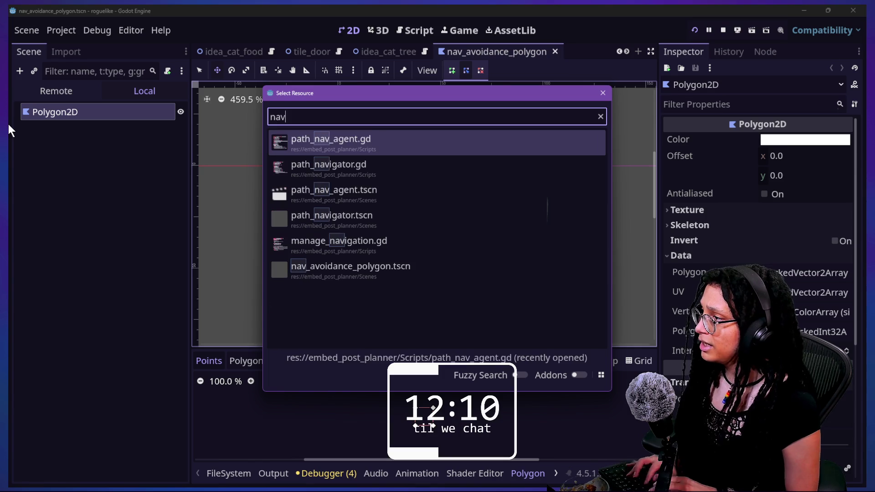
pyautogui.doubleClick(385, 203)
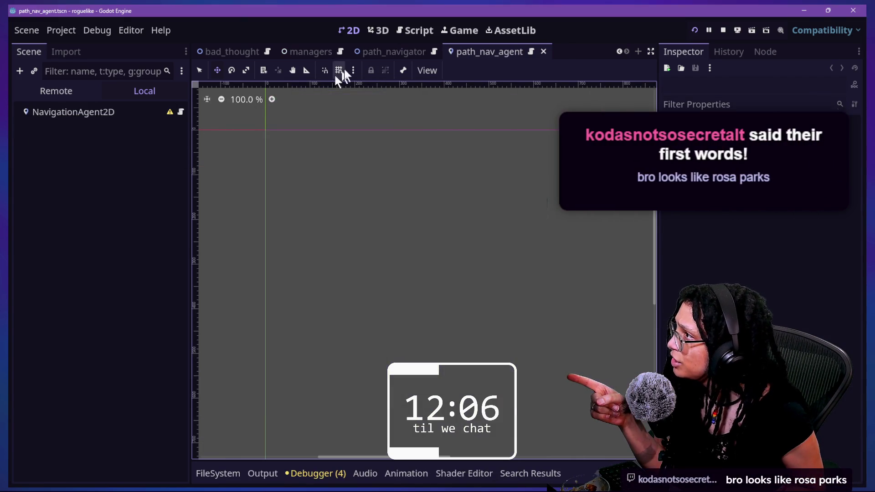
# - In the running game's Remote tree, filter by 're' and turn on NavigationRegion2D's visibility
pyautogui.click(459, 33)
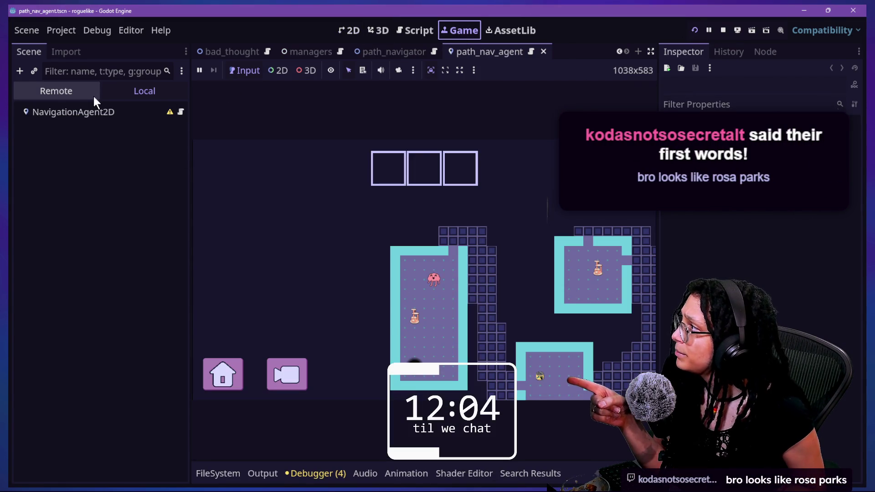
pyautogui.click(100, 70)
pyautogui.write('region')
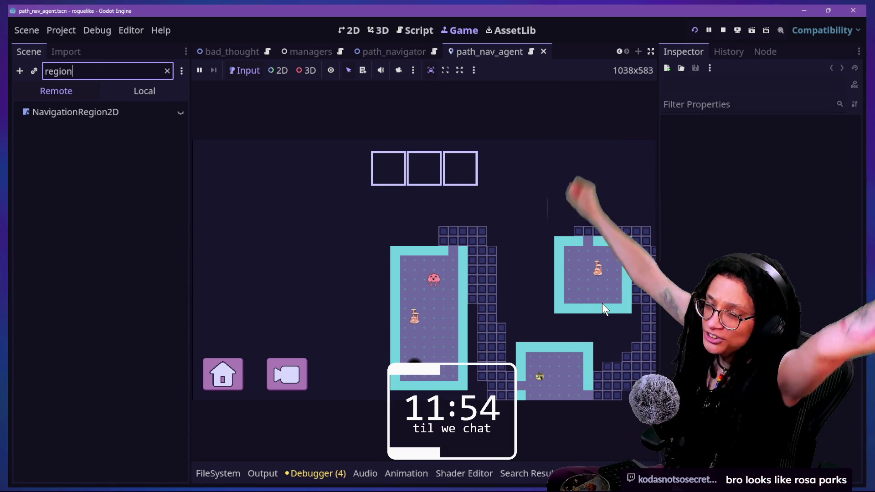
pyautogui.click(97, 114)
pyautogui.click(179, 113)
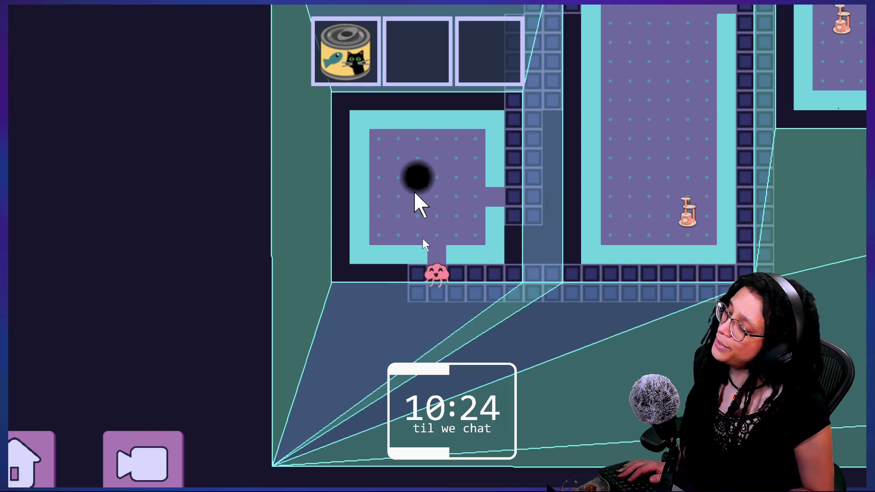
# - Walk the pink player up into the black hole to load a new map layout
pyautogui.press('Up')
pyautogui.press('Up')
pyautogui.press('Up')
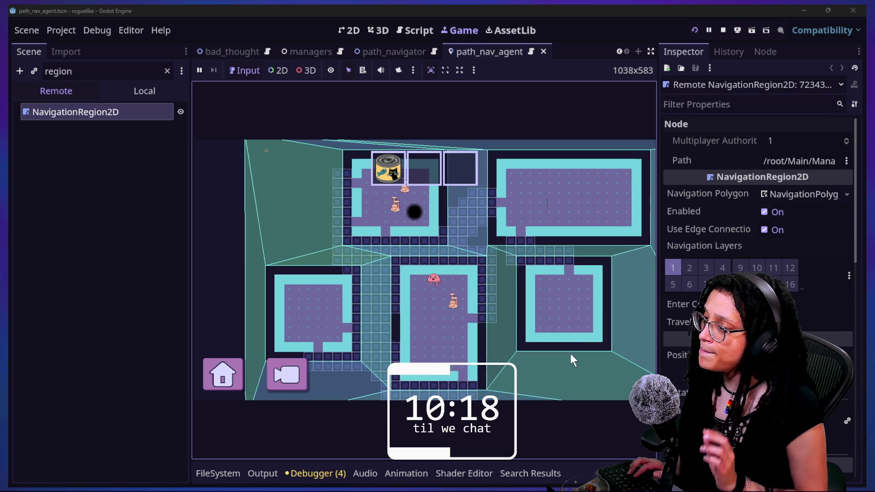
# - Steer the player around the rooms and onto the black hole for a new map
pyautogui.press('Down')
pyautogui.press('Right')
pyautogui.press('Down')
pyautogui.press('Right')
pyautogui.press('Down')
pyautogui.press('Right')
pyautogui.press('Down')
pyautogui.press('Right')
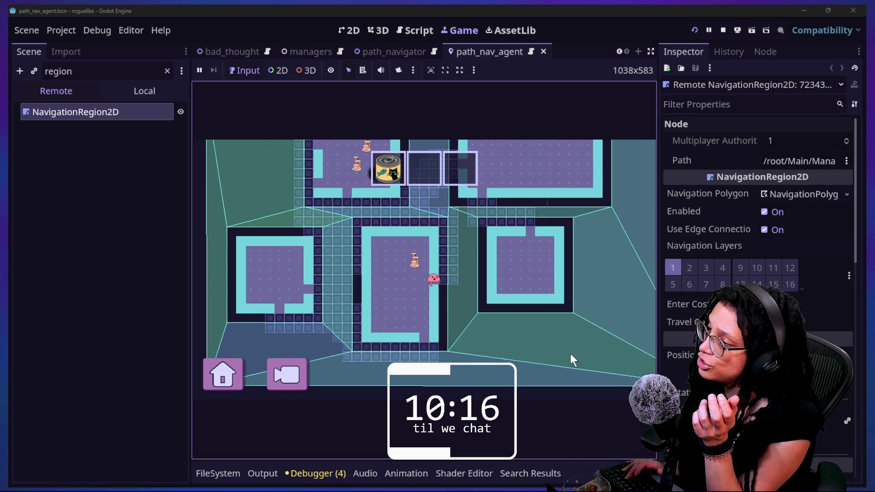
pyautogui.press('Up')
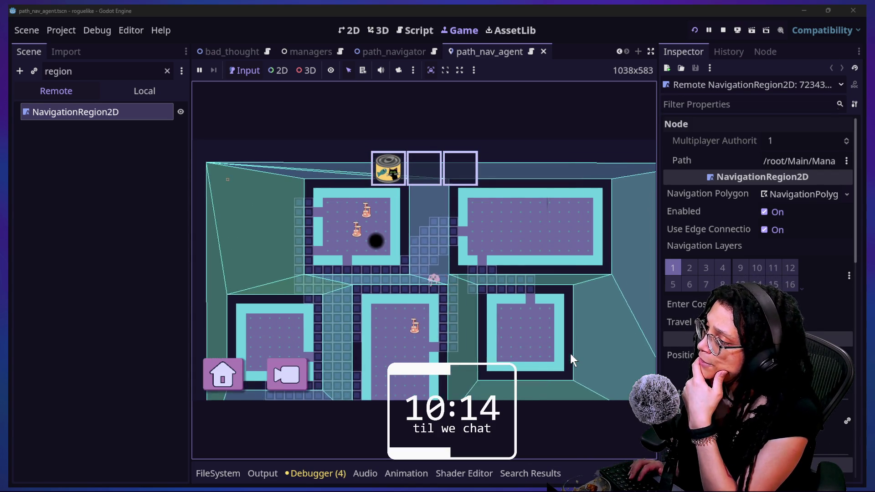
pyautogui.press('Left')
pyautogui.press('Up')
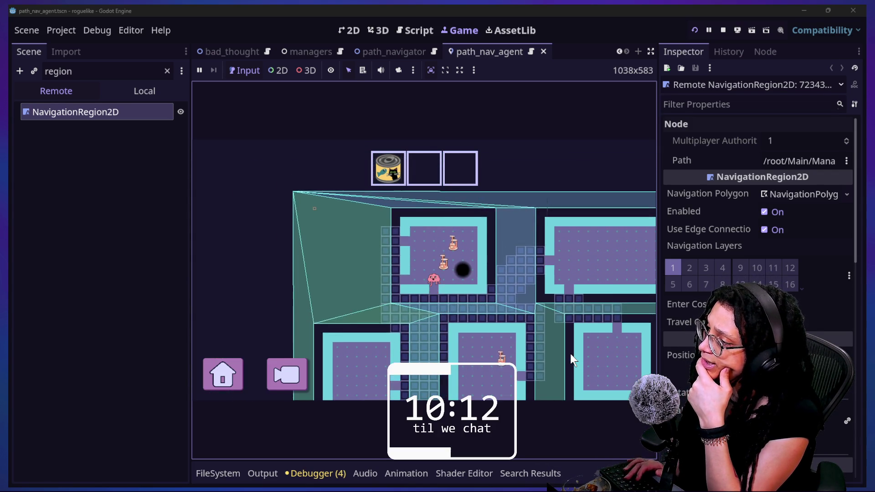
pyautogui.press('Up')
pyautogui.press('Right')
pyautogui.press('Up')
pyautogui.press('Right')
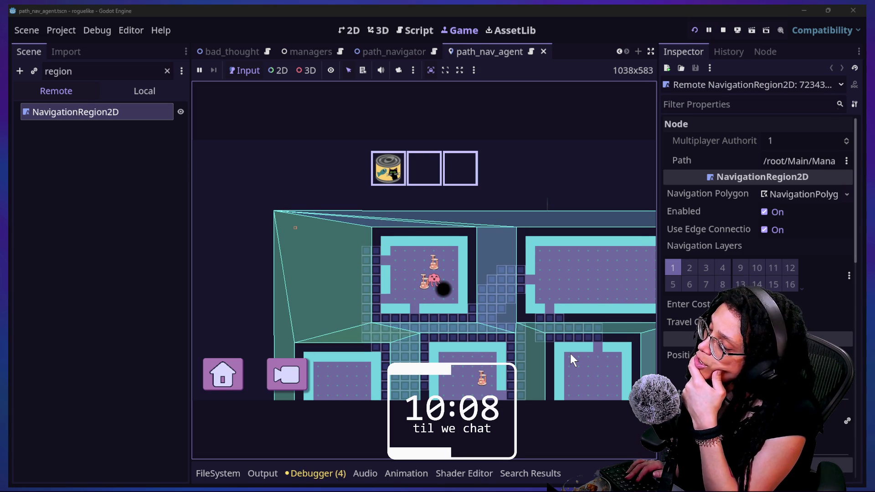
pyautogui.press('Left')
pyautogui.press('Down')
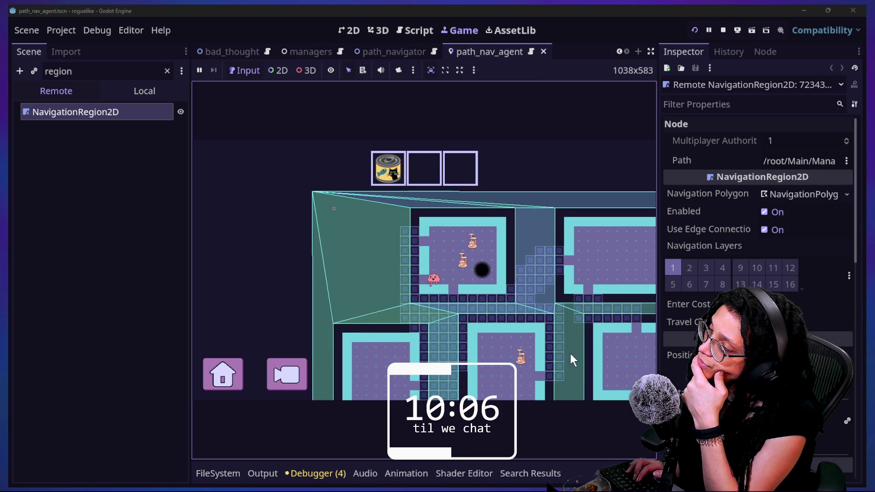
pyautogui.press('Right')
pyautogui.press('Down')
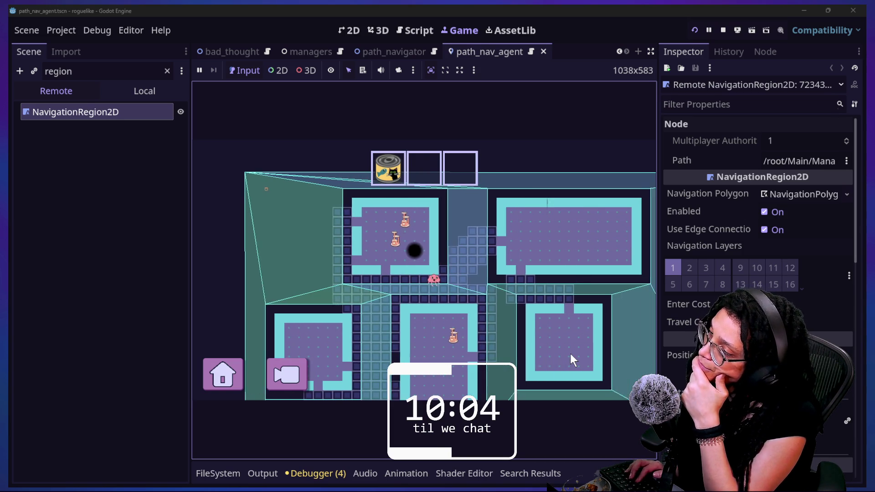
pyautogui.press('Up')
pyautogui.press('Left')
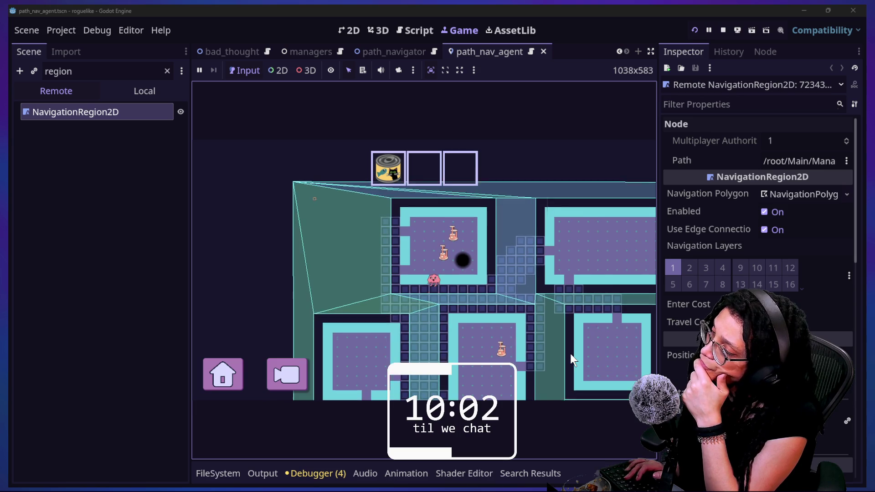
pyautogui.press('Right')
pyautogui.press('Up')
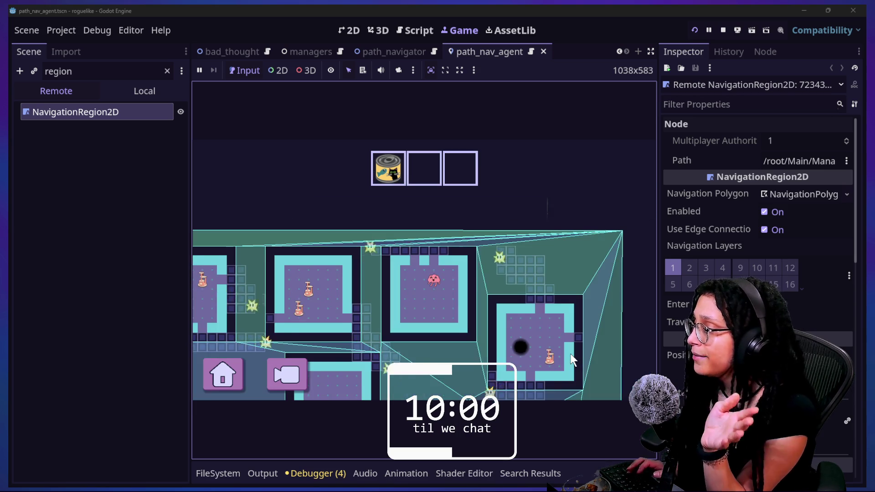
# - Explore the new map's top corridor, rooms and the black-hole room while ghosts navigate
pyautogui.press('Up')
pyautogui.press('Left')
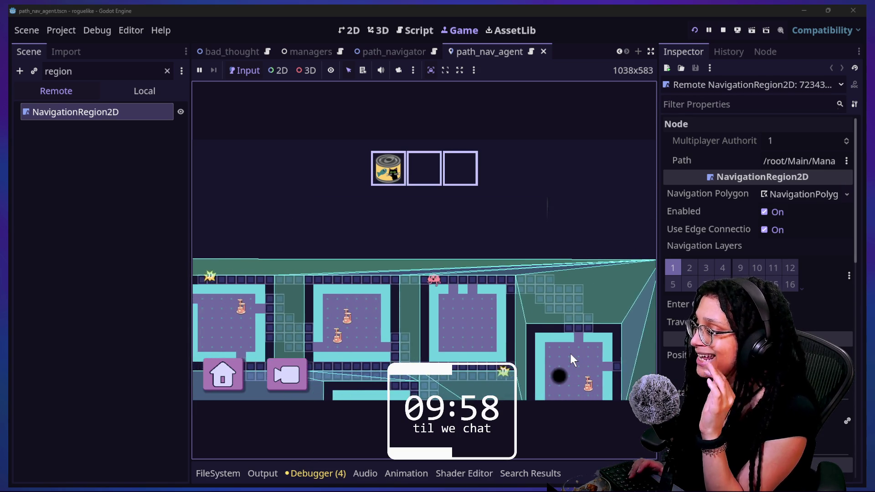
pyautogui.press('Left')
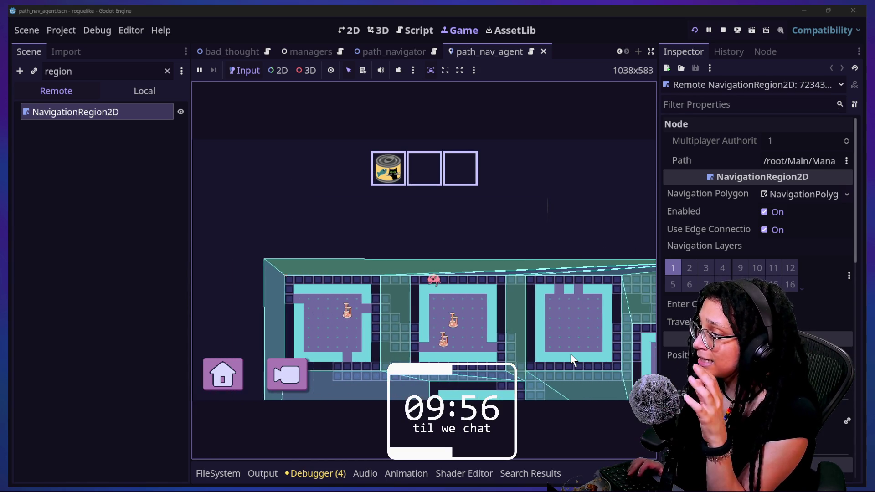
pyautogui.press('Left')
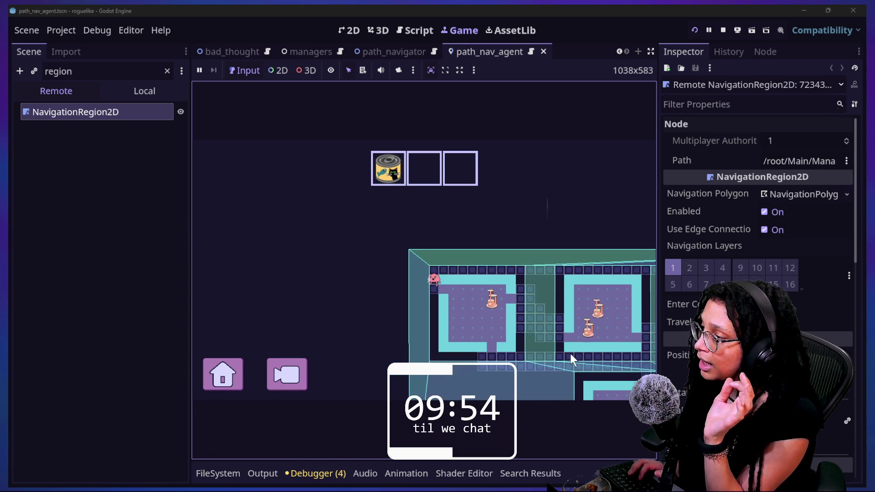
pyautogui.press('Down')
pyautogui.press('Right')
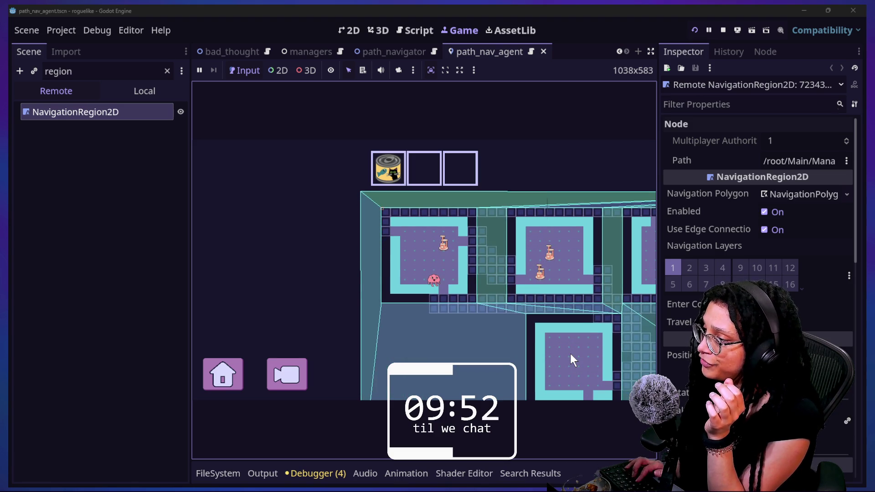
pyautogui.press('Right')
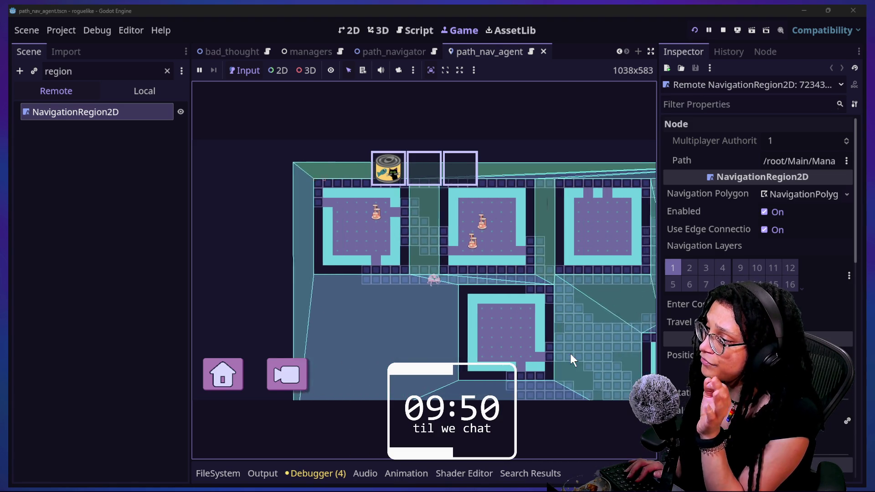
pyautogui.press('Right')
pyautogui.press('Down')
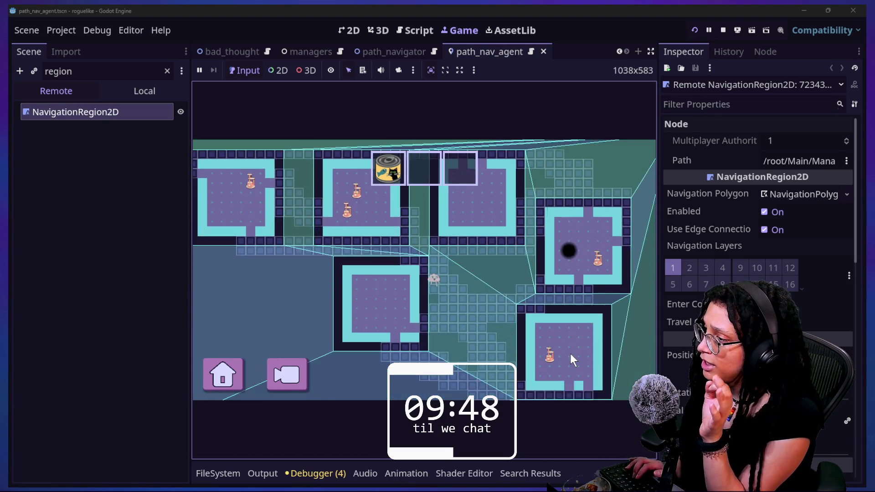
pyautogui.press('Right')
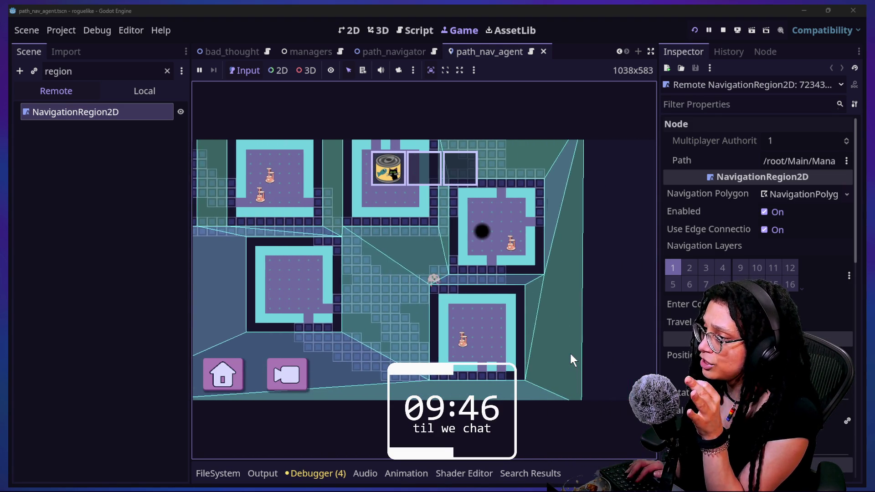
pyautogui.press('Up')
pyautogui.press('Right')
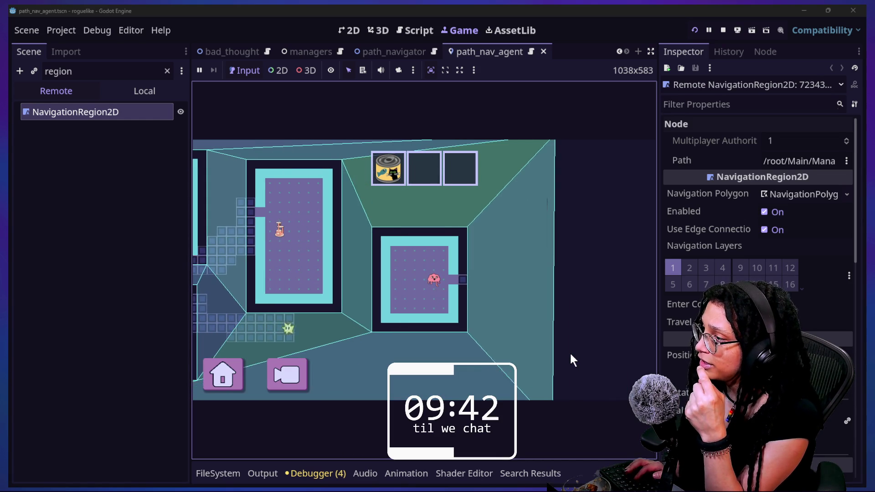
pyautogui.press('Left')
pyautogui.press('Up')
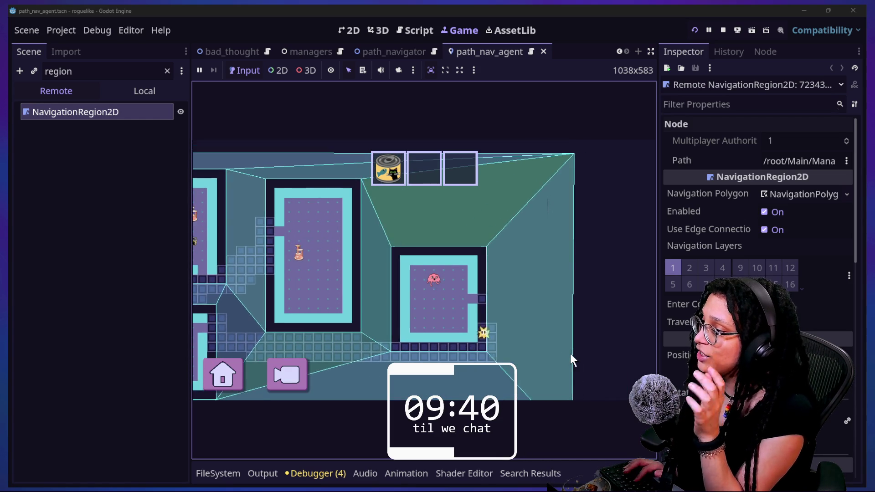
pyautogui.press('Down')
pyautogui.press('Right')
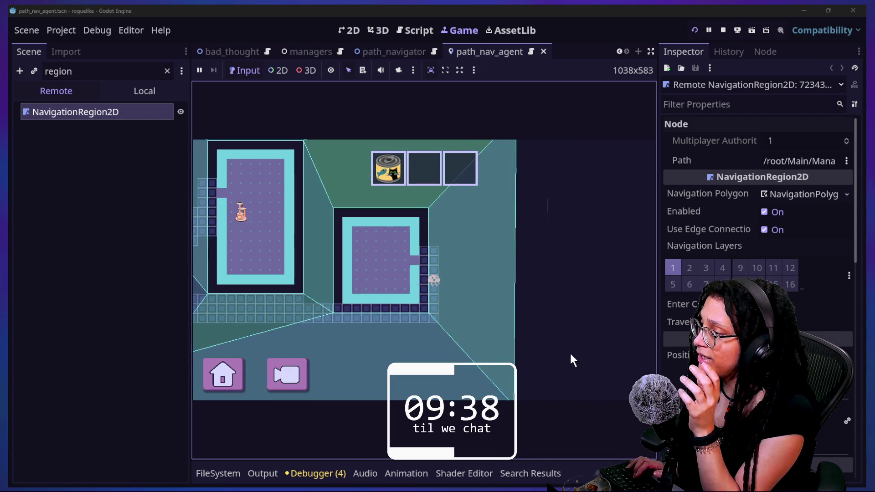
pyautogui.press('Left')
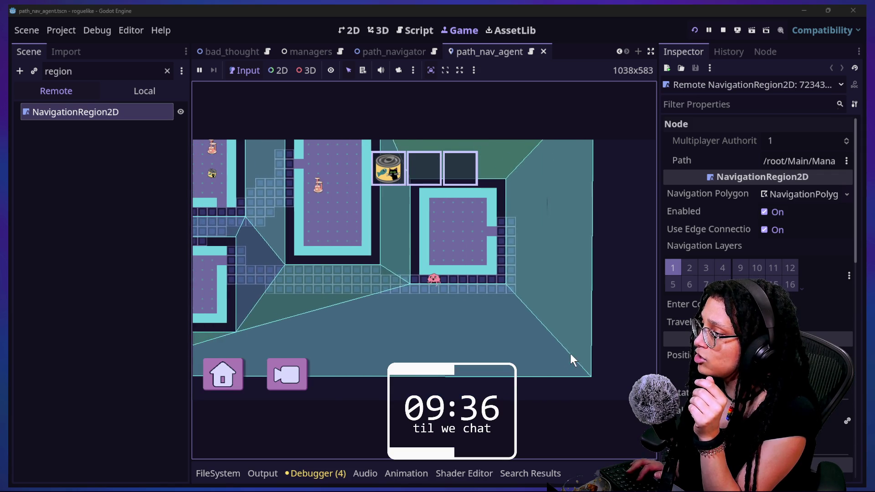
pyautogui.press('Left')
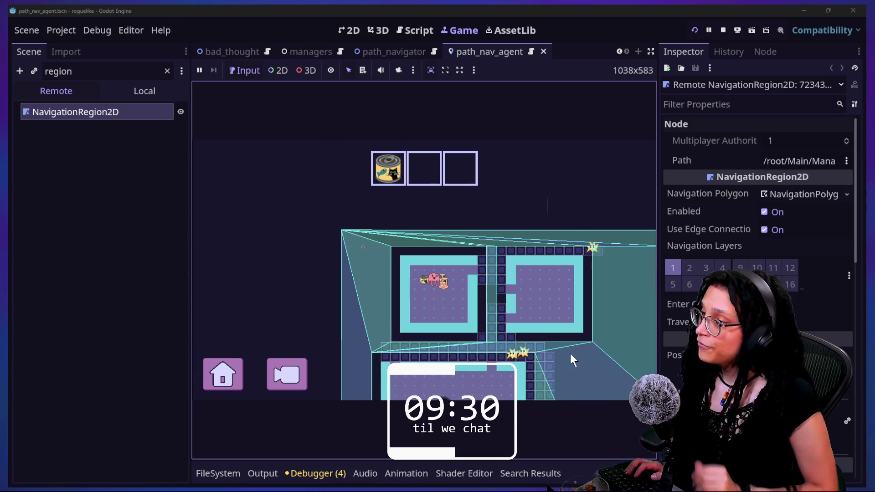
# - Stop the game, clear the region filter, and bring up the quick file search
pyautogui.click(729, 32)
pyautogui.click(167, 71)
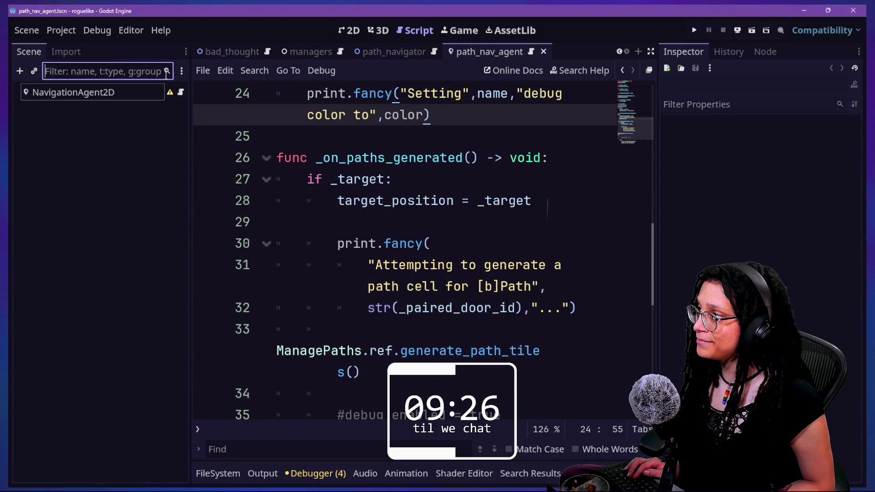
pyautogui.click(400, 182)
pyautogui.hotkey('shift', 'alt', 'o')
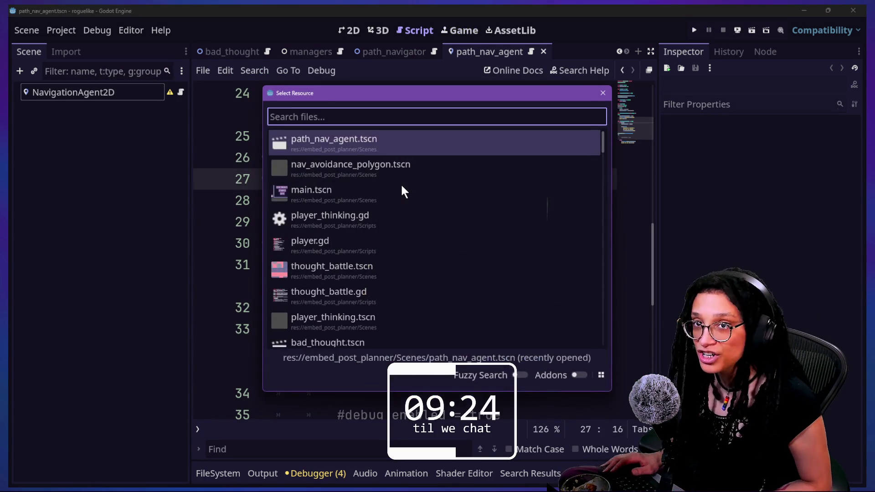
# - Open main.tscn and undo the Camera2D zoom change back to 1.65
pyautogui.write('main')
pyautogui.click(383, 178)
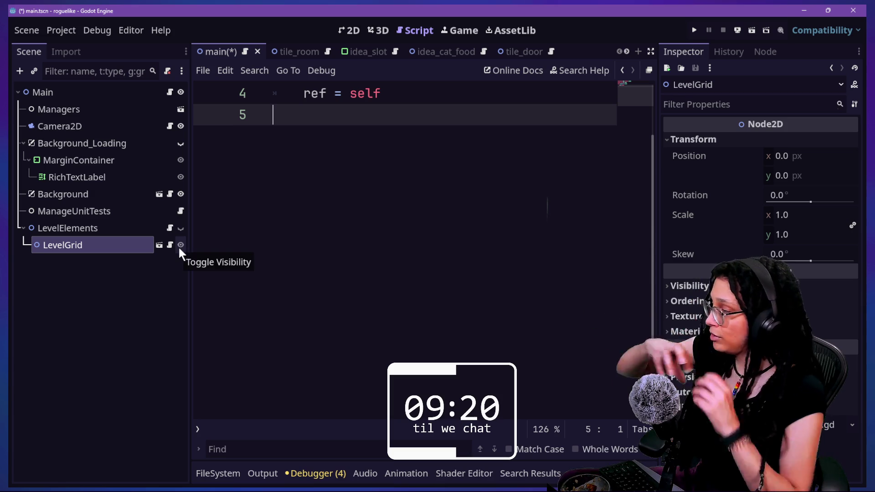
pyautogui.click(91, 127)
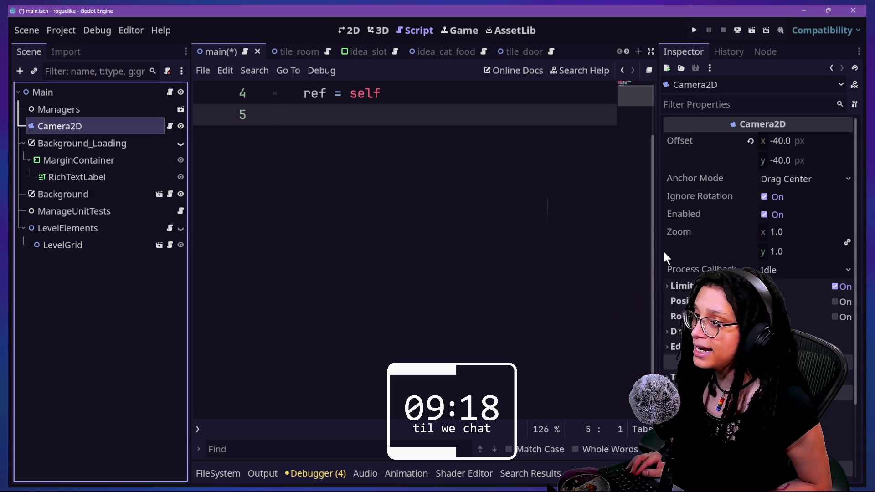
pyautogui.hotkey('ctrl', 'z')
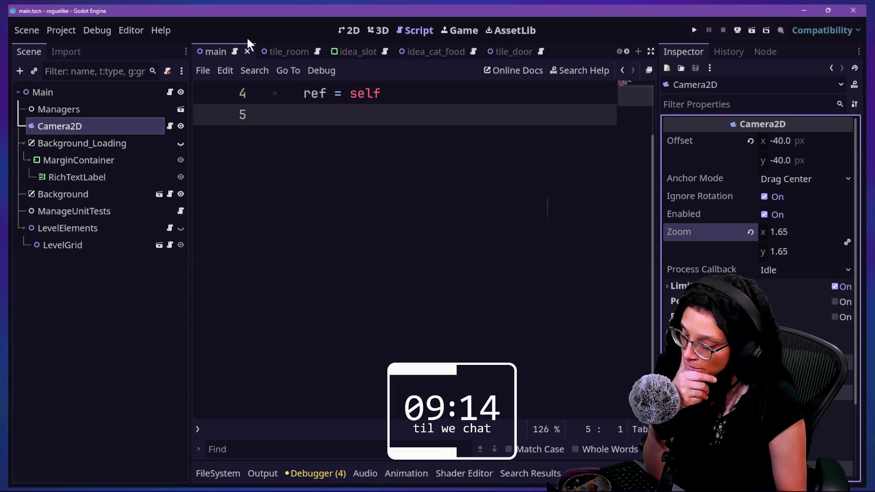
# - Search the whole project for 'region' with Find in Files
pyautogui.hotkey('alt', 'Tab')
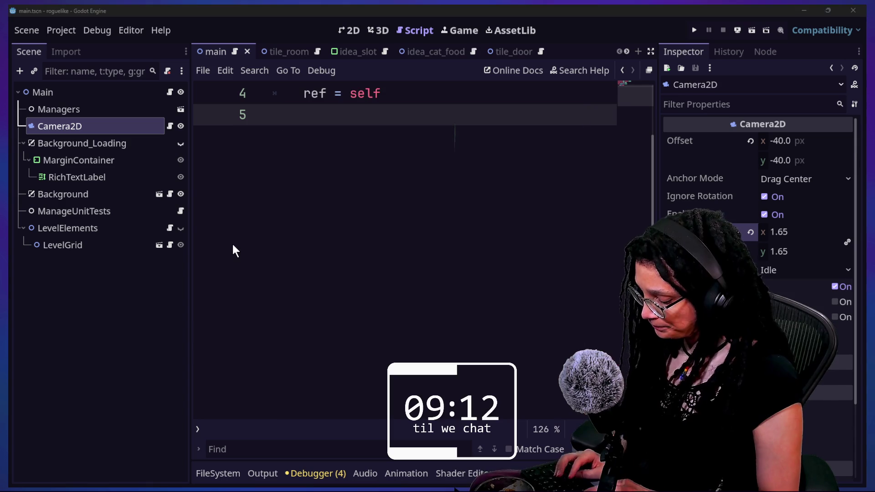
pyautogui.hotkey('shift', 'alt', 'o')
pyautogui.write('nav')
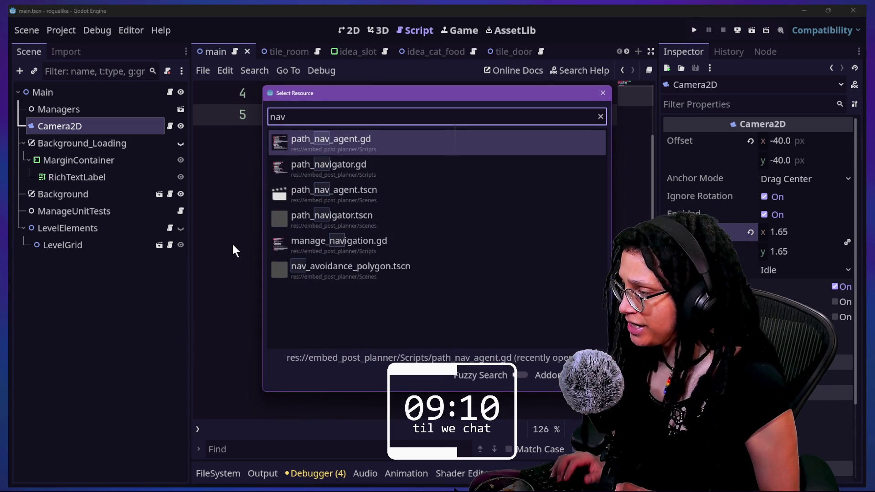
pyautogui.press('Escape')
pyautogui.hotkey('ctrl', 'shift', 'f')
pyautogui.write('region')
pyautogui.press('Return')
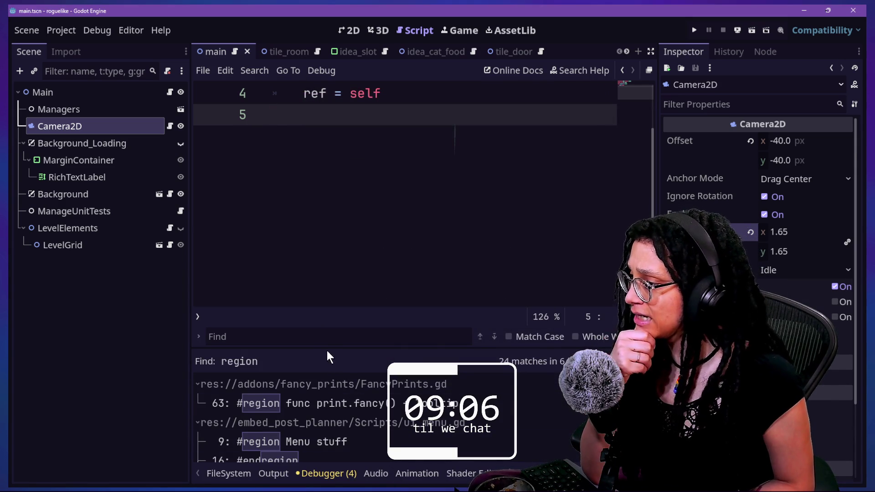
# - Jump to the nav_region declaration on line 18 and switch to distraction-free mode
pyautogui.moveTo(327, 352); pyautogui.dragTo(342, 193)
pyautogui.scroll(-5, 424, 391)
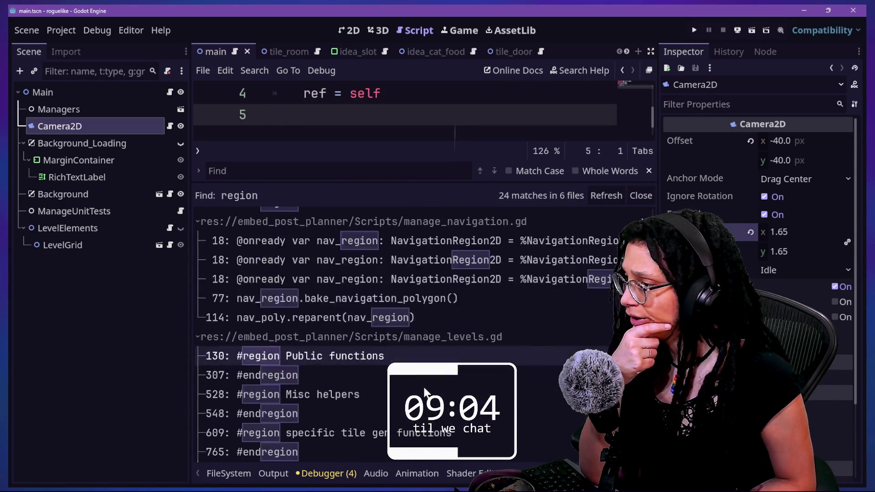
pyautogui.click(360, 243)
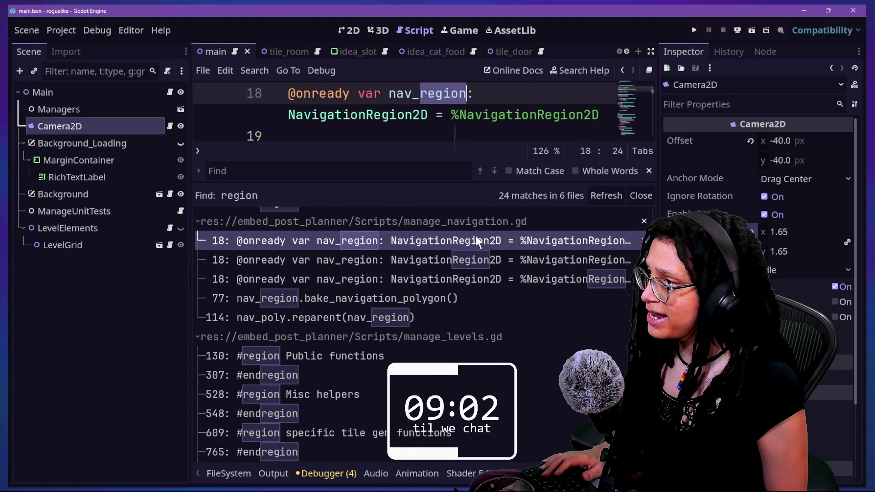
pyautogui.hotkey('alt', 'o')
pyautogui.hotkey('alt', 'o')
pyautogui.hotkey('ctrl', 'shift', 'F11')
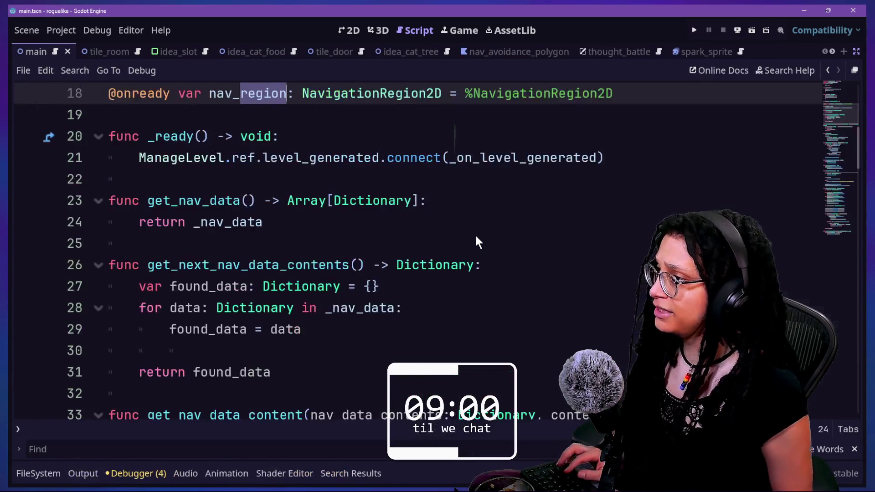
# - Read through the script's NAV_DATA_TYPE enum, _NAV_DATA constant and Dictionary declarations
pyautogui.scroll(6, 237, 322)
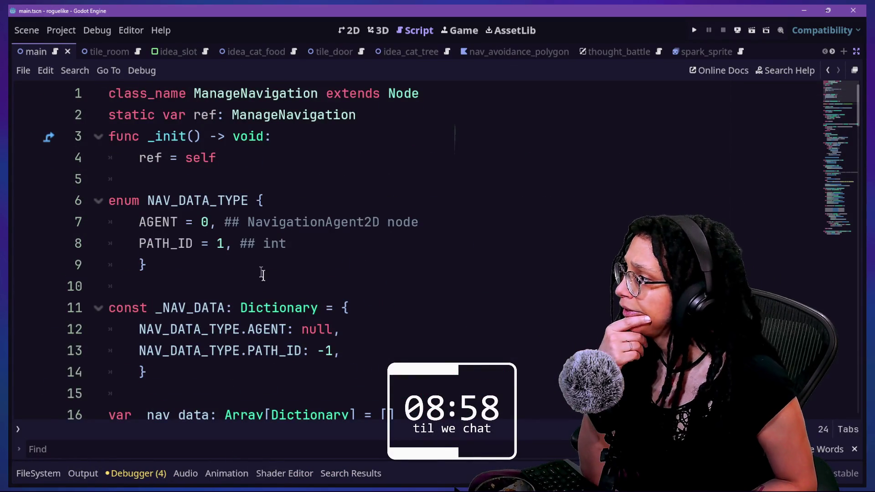
pyautogui.scroll(-1, 262, 274)
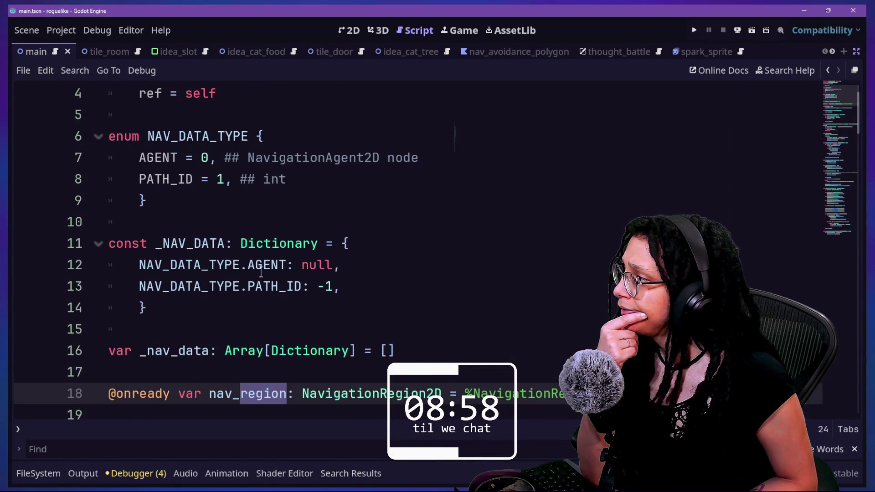
pyautogui.click(257, 250)
pyautogui.click(171, 158)
pyautogui.press('Up')
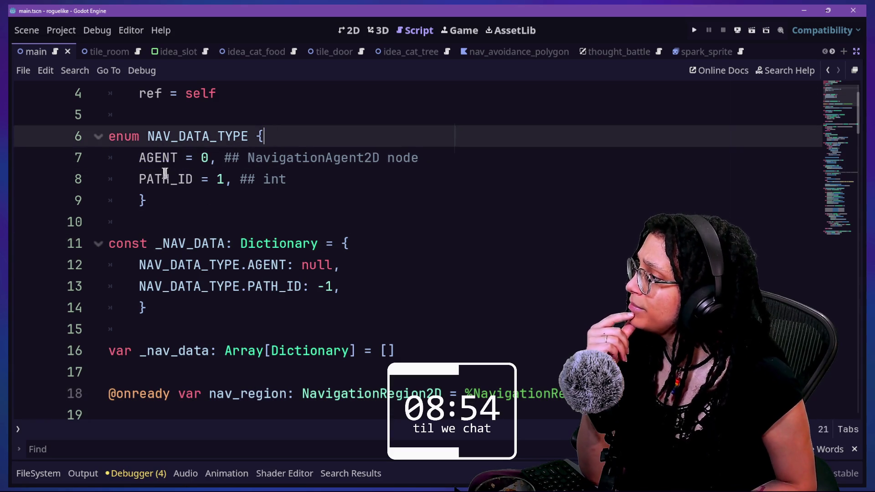
pyautogui.click(223, 182)
pyautogui.doubleClick(133, 274)
pyautogui.scroll(-9, 322, 264)
pyautogui.click(156, 197)
pyautogui.scroll(8, 157, 195)
pyautogui.scroll(1, 158, 195)
pyautogui.scroll(-1, 158, 195)
pyautogui.doubleClick(158, 200)
pyautogui.click(302, 286)
pyautogui.scroll(-3, 292, 273)
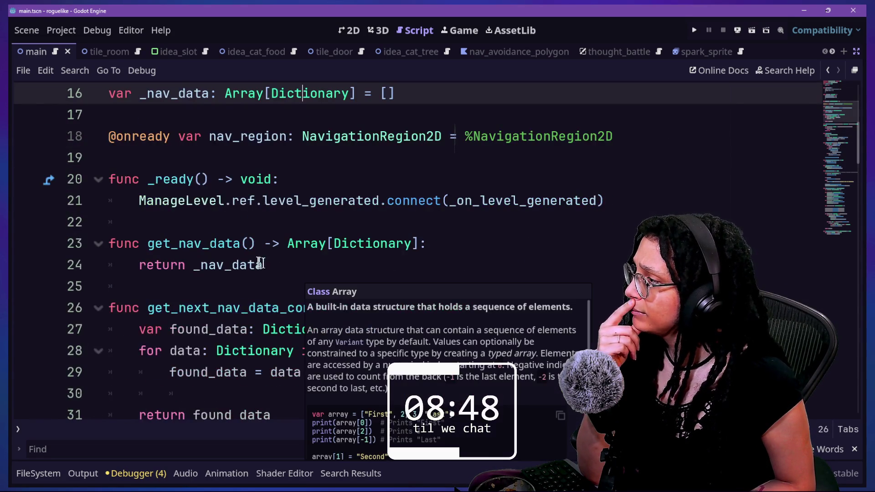
# - Go from the level_generated connect lines to the signal's definition
pyautogui.moveTo(246, 224); pyautogui.dragTo(232, 200)
pyautogui.click(438, 212)
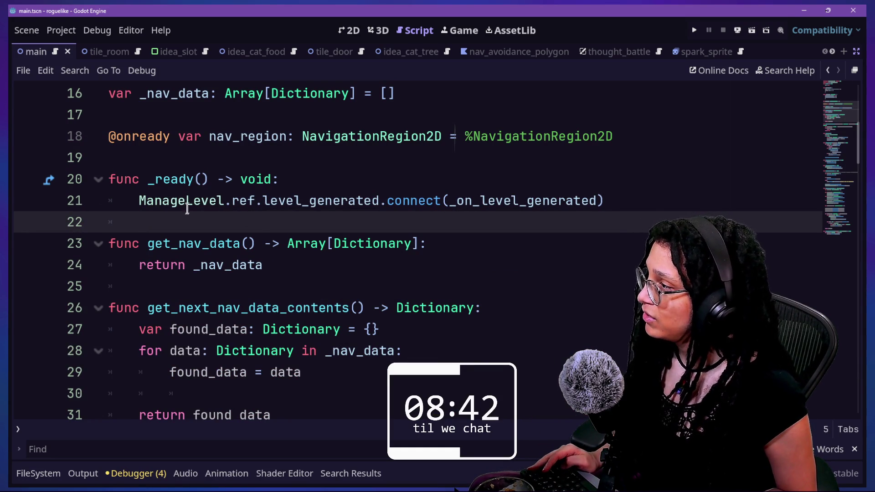
pyautogui.keyDown('ctrl'); pyautogui.click(344, 207); pyautogui.keyUp('ctrl')
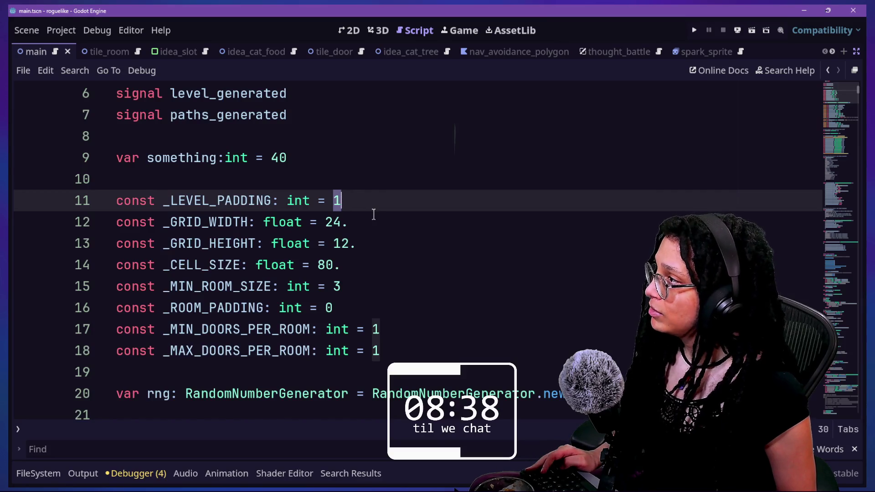
# - Find 'level_generated.emi' and review the grid-generation calls in ready_the_grid, then open Quick Open
pyautogui.scroll(-5, 373, 214)
pyautogui.hotkey('ctrl', 'f')
pyautogui.write('level')
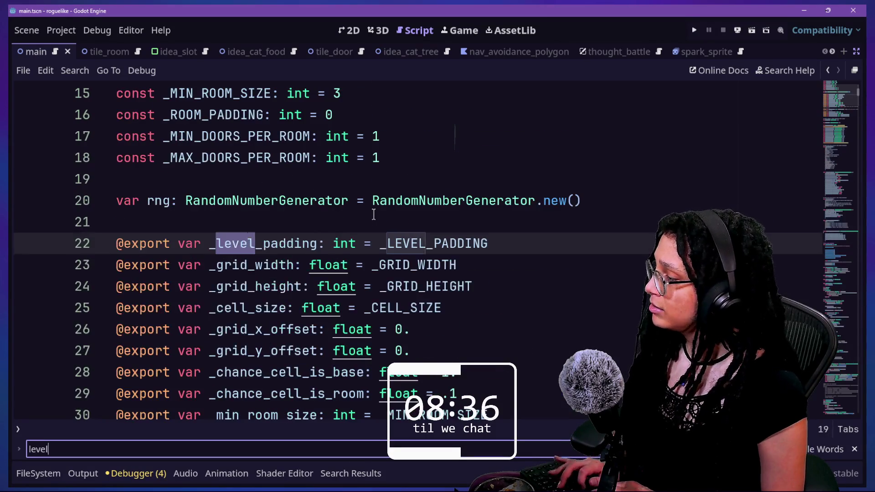
pyautogui.write('_generated.emit')
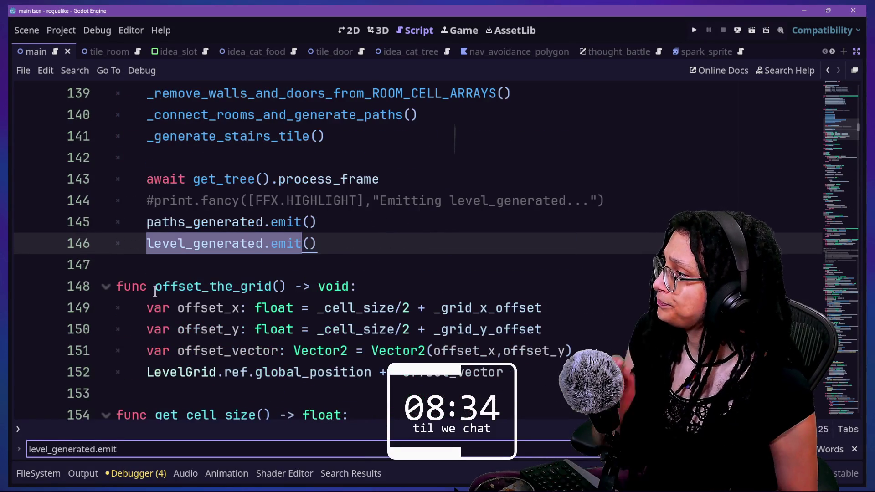
pyautogui.scroll(4, 155, 292)
pyautogui.moveTo(195, 222); pyautogui.dragTo(228, 285)
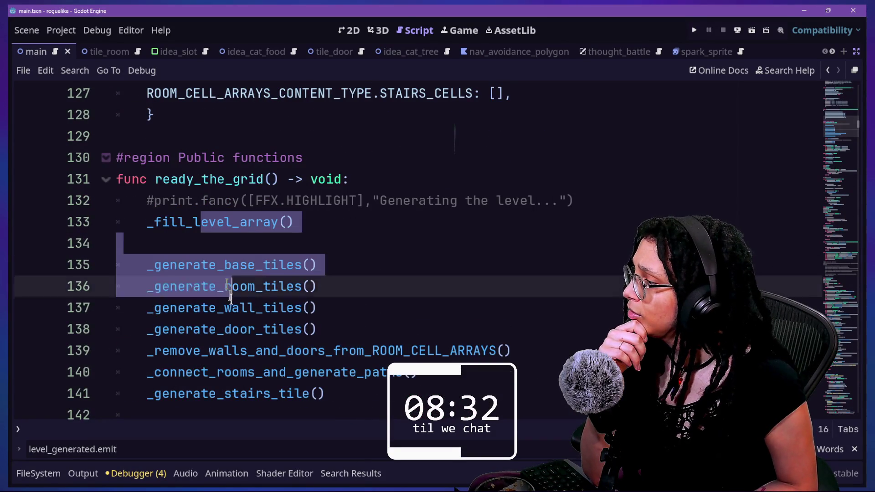
pyautogui.click(232, 307)
pyautogui.scroll(20, 232, 309)
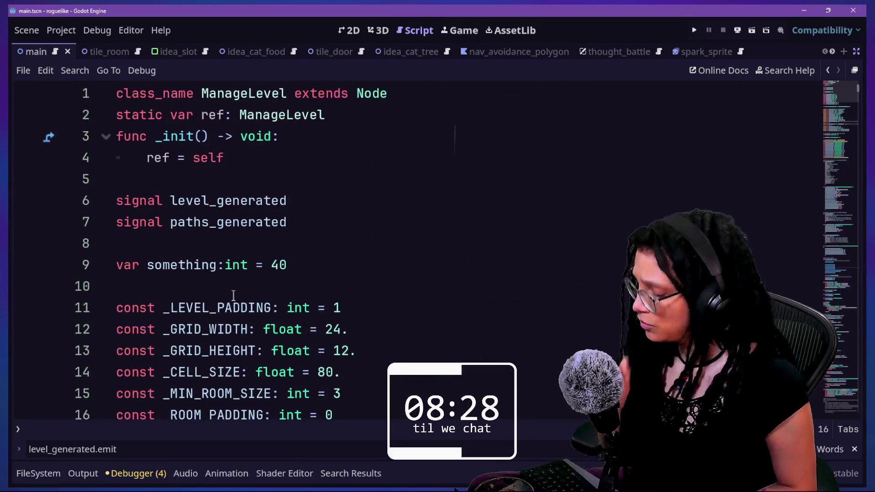
pyautogui.hotkey('shift', 'alt', 'o')
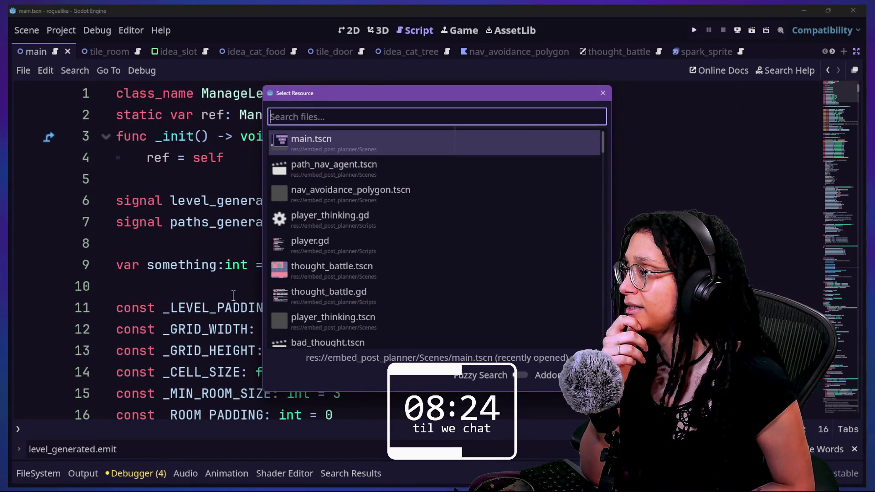
# - Open path_nav_agent.tscn, search the project for 'region', and jump to nav_region on line 18
pyautogui.press('Down')
pyautogui.press('Return')
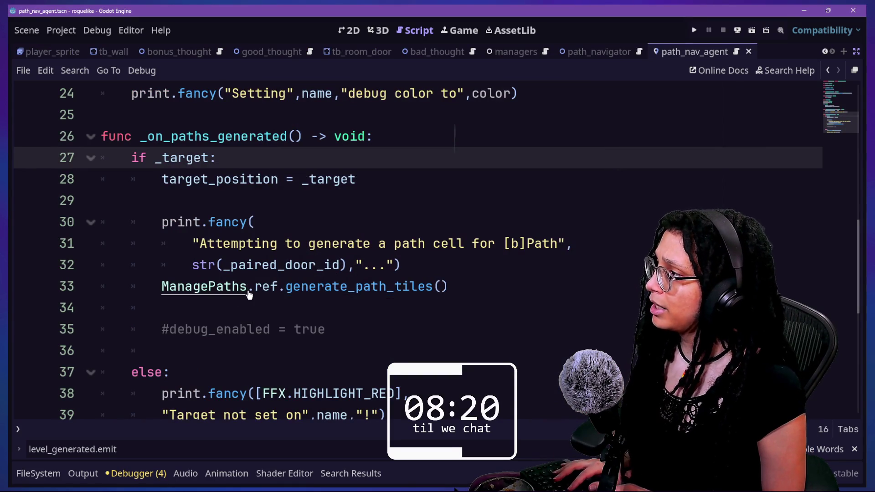
pyautogui.hotkey('ctrl', 'shift', 'f')
pyautogui.press('Return')
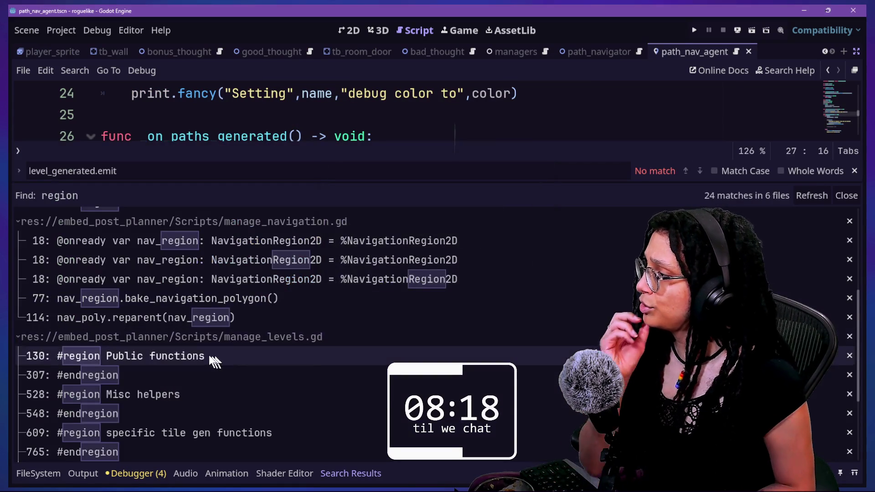
pyautogui.click(261, 241)
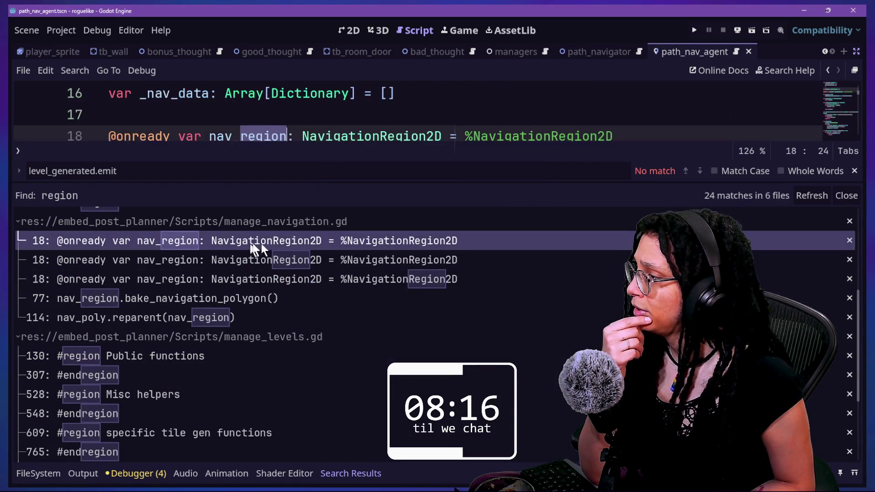
pyautogui.click(353, 132)
pyautogui.hotkey('ctrl', 'j')
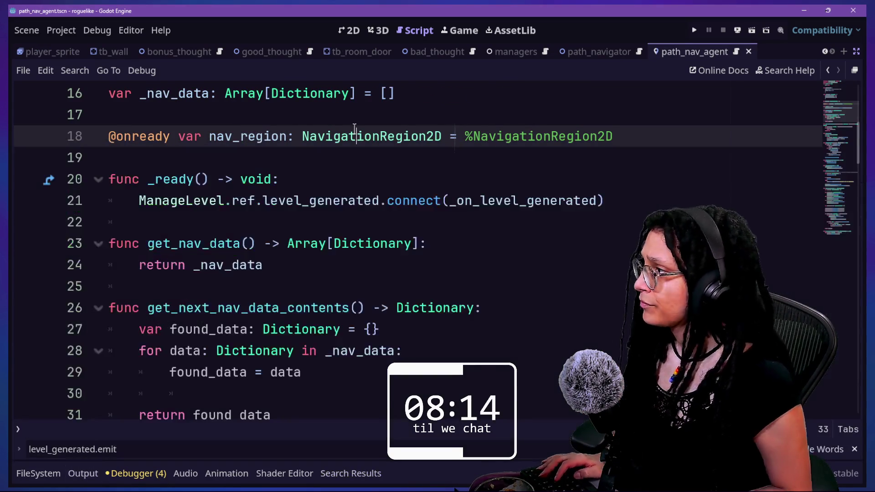
# - Find 'region' in the script and land on the bake_navigation_polygon() call on line 77
pyautogui.scroll(5, 355, 129)
pyautogui.scroll(-9, 355, 129)
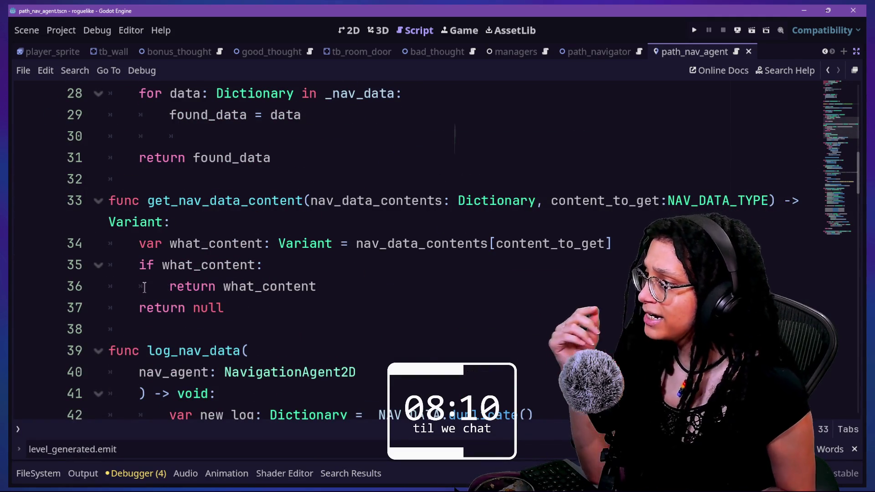
pyautogui.scroll(-4, 266, 337)
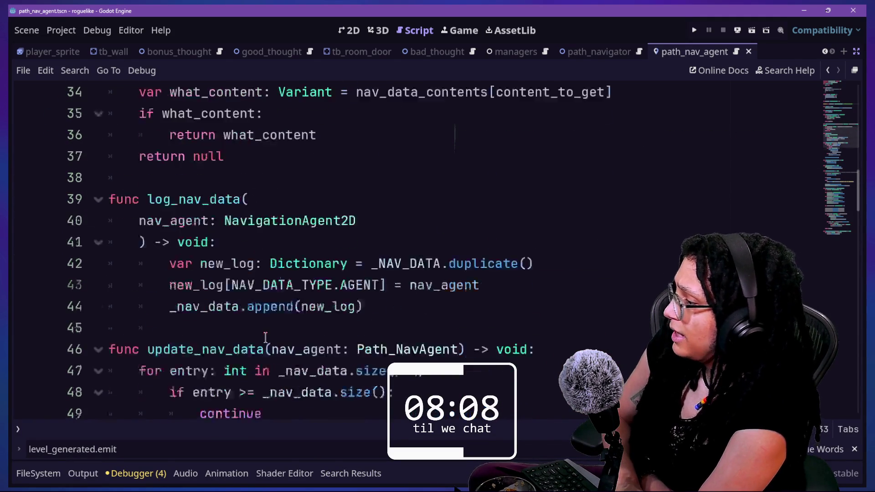
pyautogui.scroll(-4, 202, 294)
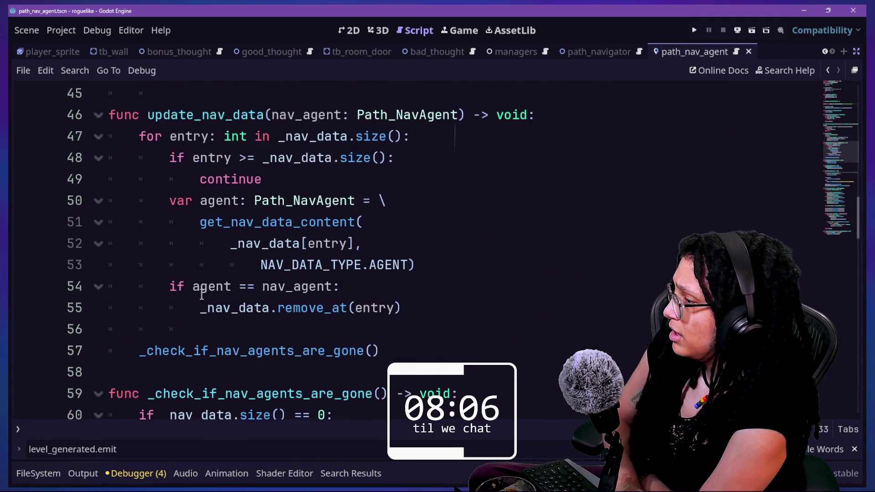
pyautogui.scroll(-3, 234, 300)
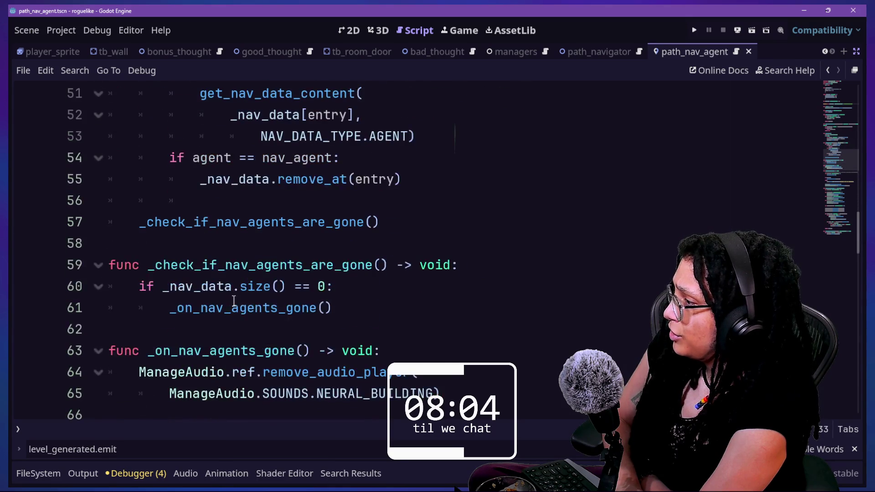
pyautogui.scroll(-2, 226, 276)
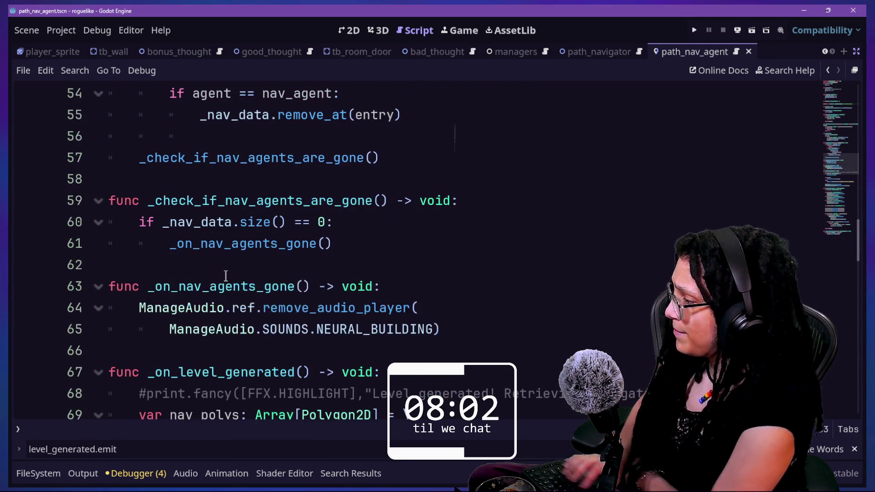
pyautogui.hotkey('ctrl', 'f')
pyautogui.write('region')
pyautogui.click(241, 243)
pyautogui.moveTo(255, 242)
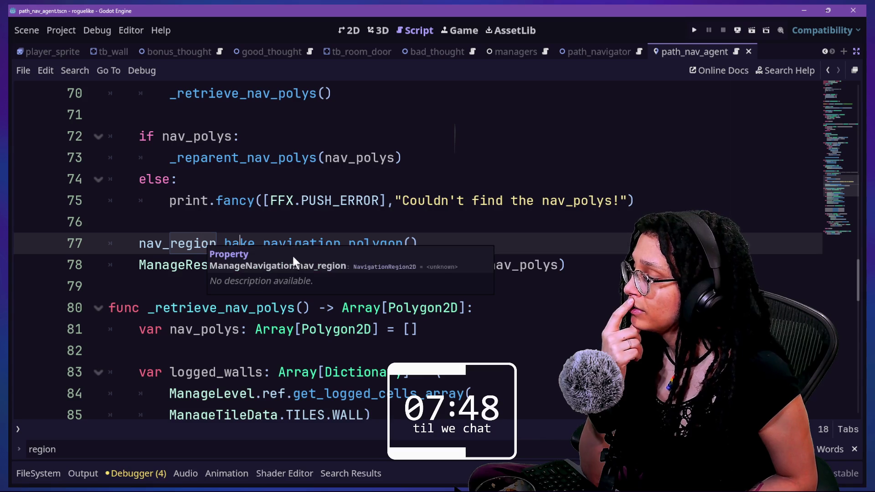
# - Step through the _on_level_generated handler and jump to the clear_nav_polys definition
pyautogui.click(460, 238)
pyautogui.press('Down')
pyautogui.press('Down')
pyautogui.press('Down')
pyautogui.press('Down')
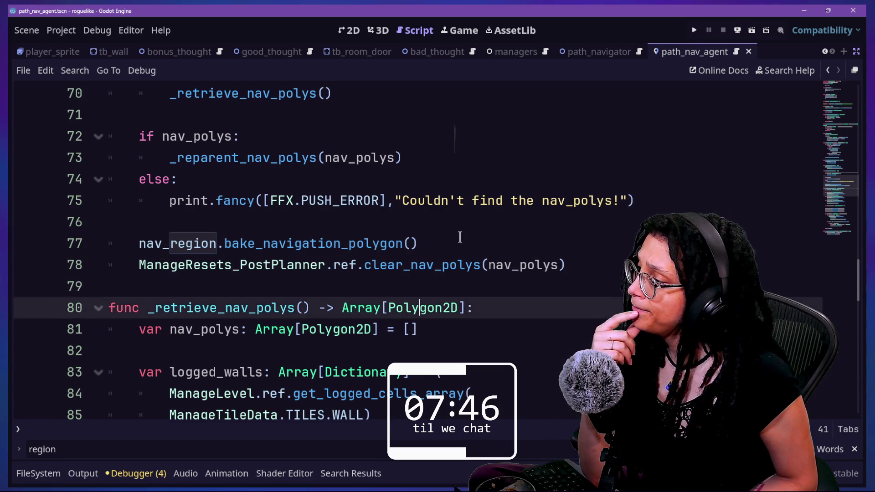
pyautogui.press('Up')
pyautogui.press('Up')
pyautogui.press('Up')
pyautogui.press('Up')
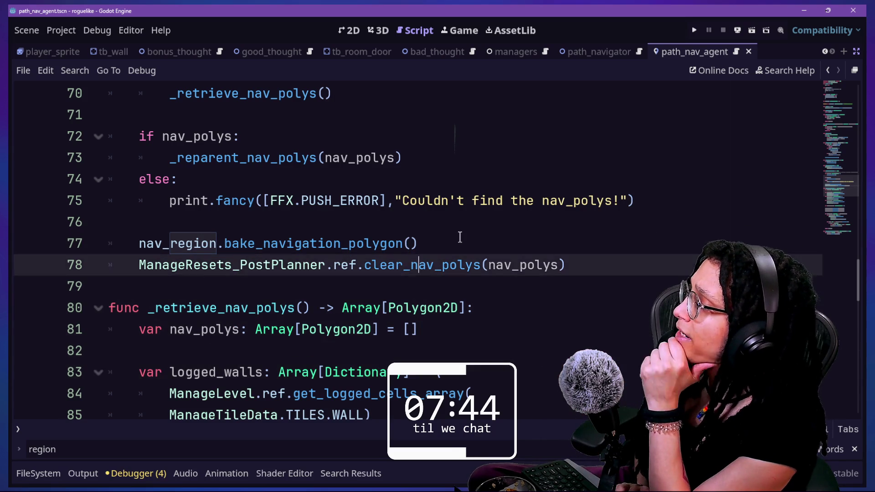
pyautogui.press('Up')
pyautogui.press('Up')
pyautogui.press('Up')
pyautogui.press('Up')
pyautogui.press('Up')
pyautogui.press('Up')
pyautogui.press('Up')
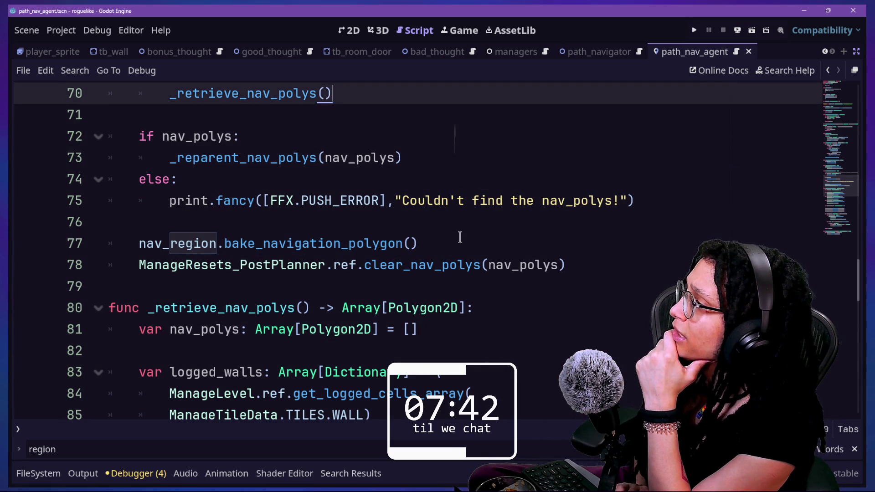
pyautogui.press('Down')
pyautogui.press('Down')
pyautogui.press('Down')
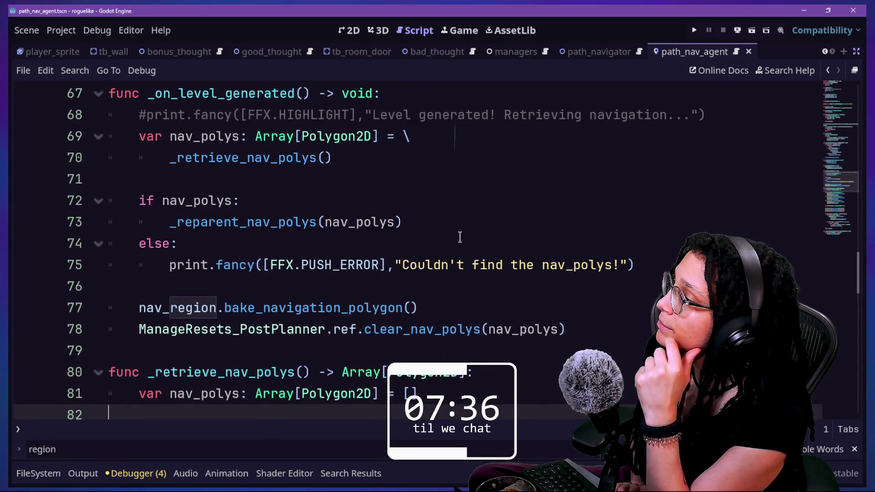
pyautogui.press('Up')
pyautogui.press('Up')
pyautogui.press('Up')
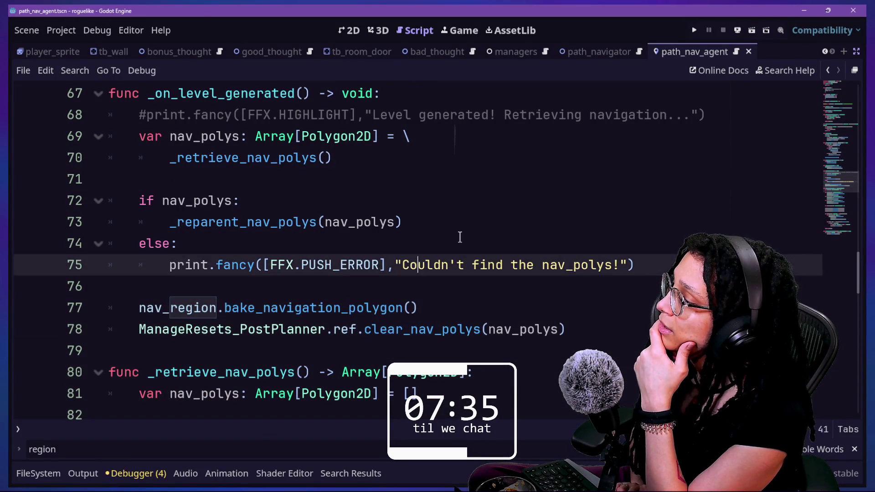
pyautogui.press('Down')
pyautogui.press('Down')
pyautogui.press('Down')
pyautogui.press('Up')
pyautogui.press('Up')
pyautogui.press('Up')
pyautogui.press('Down')
pyautogui.press('Down')
pyautogui.press('Down')
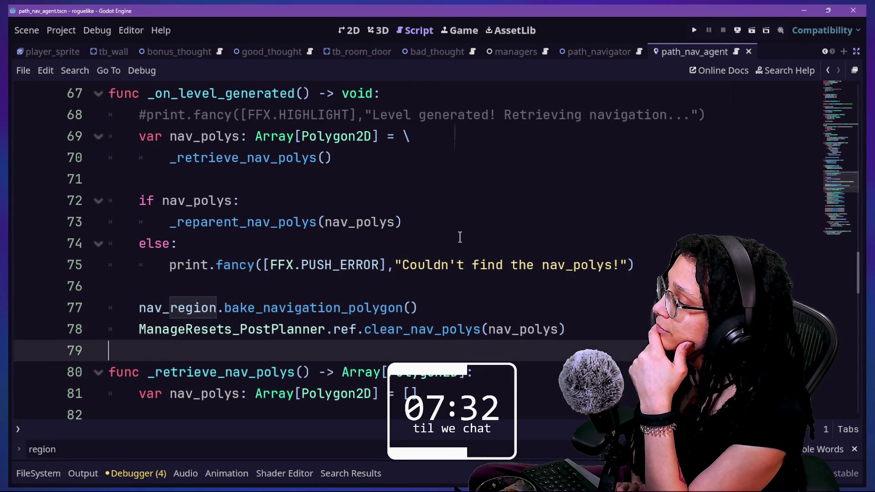
pyautogui.press('Up')
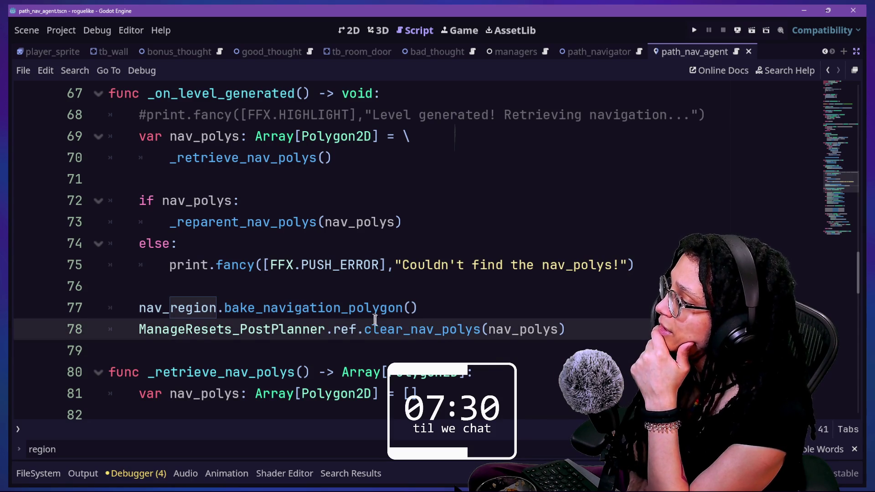
pyautogui.keyDown('ctrl'); pyautogui.click(382, 328); pyautogui.keyUp('ctrl')
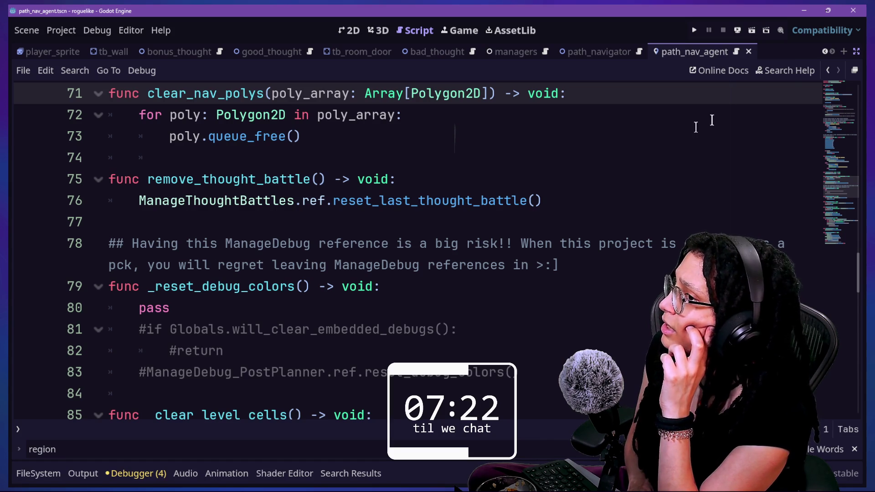
# - Return to _on_level_generated and cycle through nav_region occurrences with F3
pyautogui.click(829, 68)
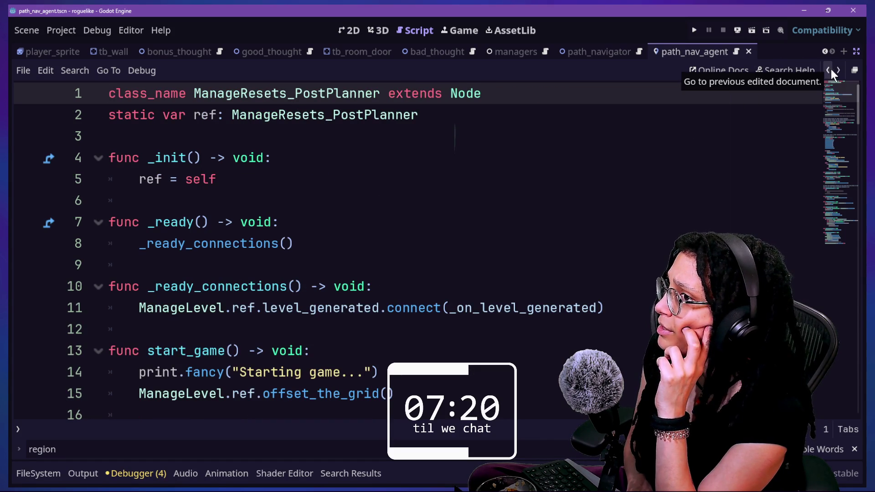
pyautogui.click(828, 68)
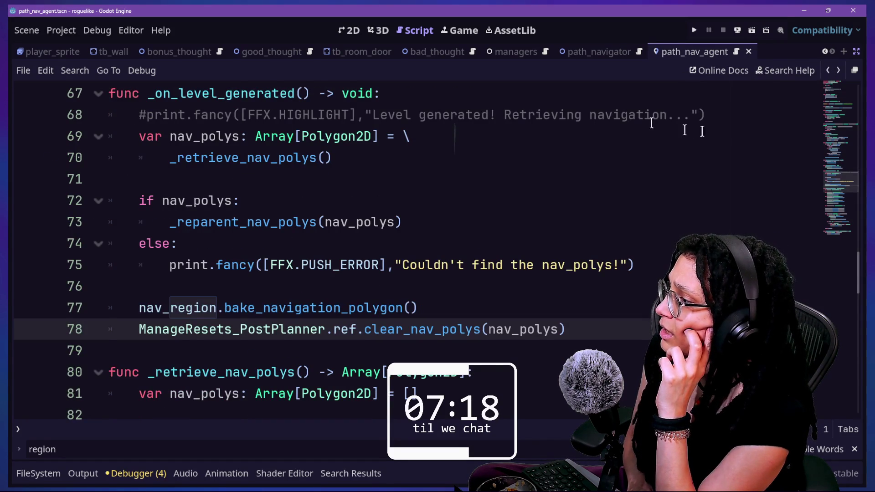
pyautogui.click(568, 258)
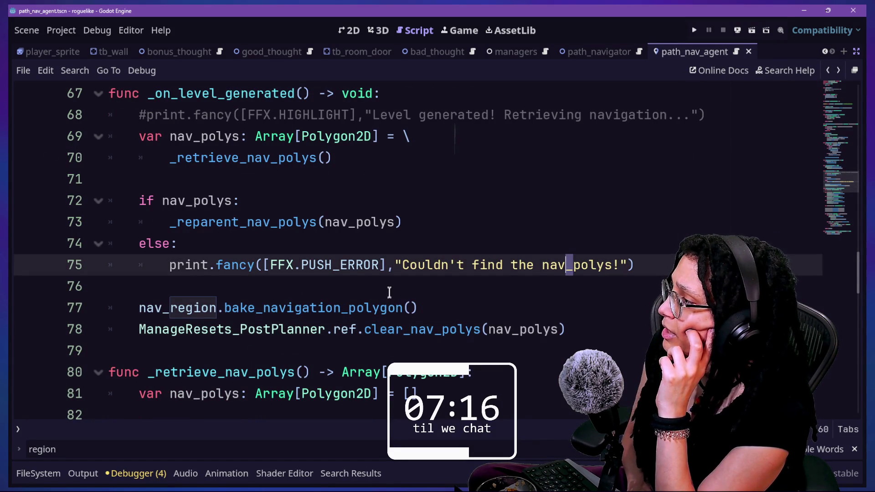
pyautogui.moveTo(139, 308); pyautogui.dragTo(169, 308)
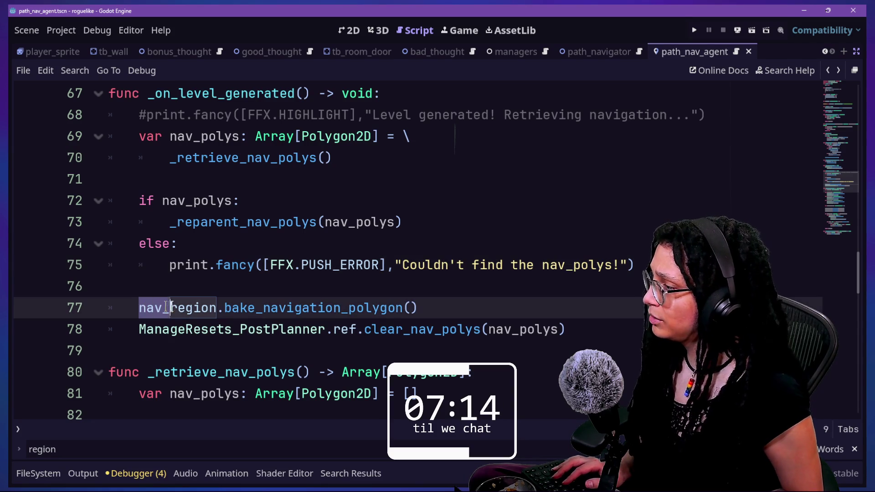
pyautogui.press('F3')
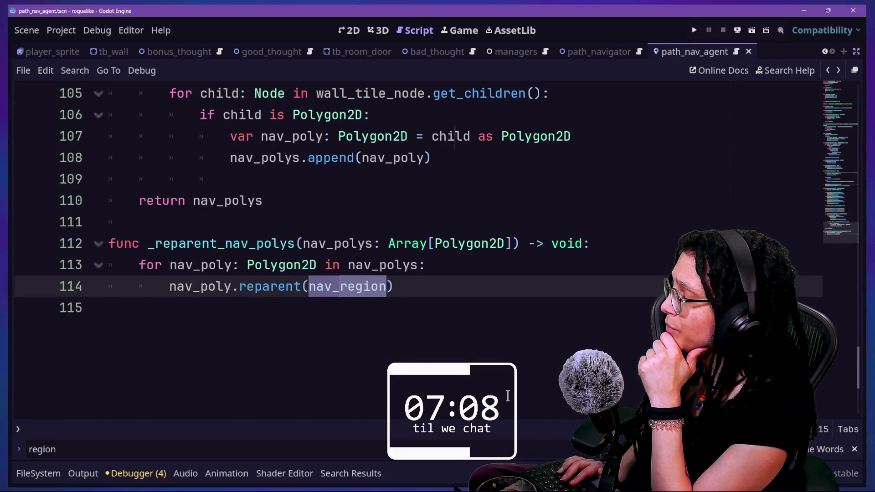
pyautogui.press('F3')
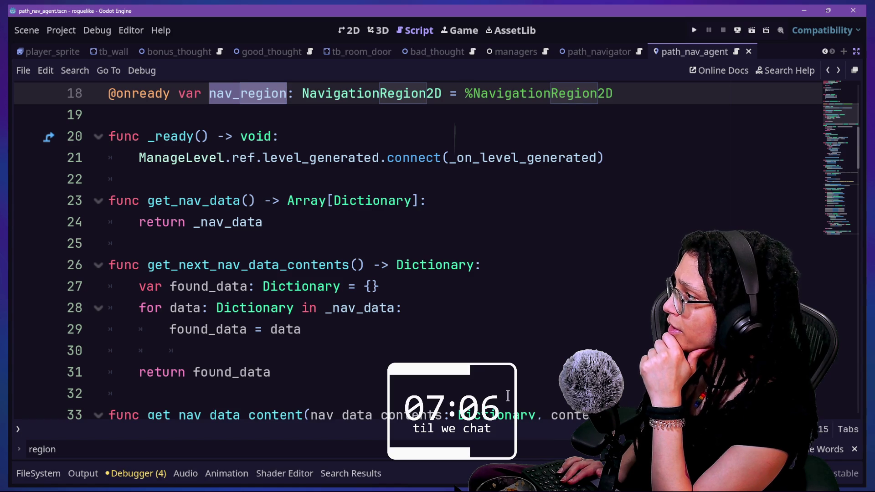
# - Exit distraction-free mode and show the managers scene in the 2D editor
pyautogui.scroll(5, 341, 268)
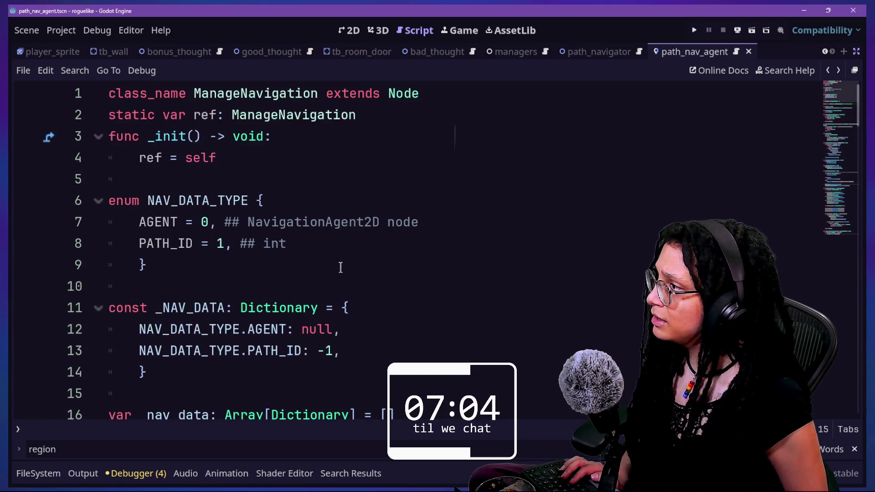
pyautogui.scroll(-4, 341, 267)
pyautogui.hotkey('ctrl', 'shift', 'F11')
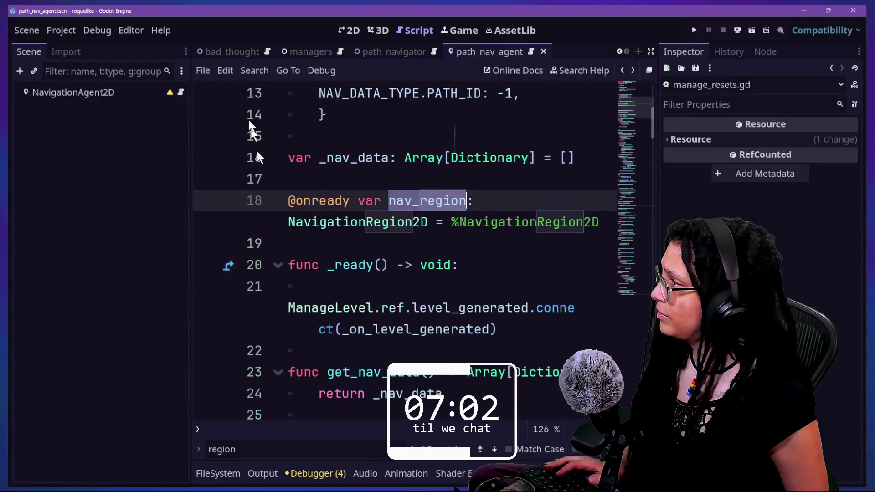
pyautogui.click(305, 52)
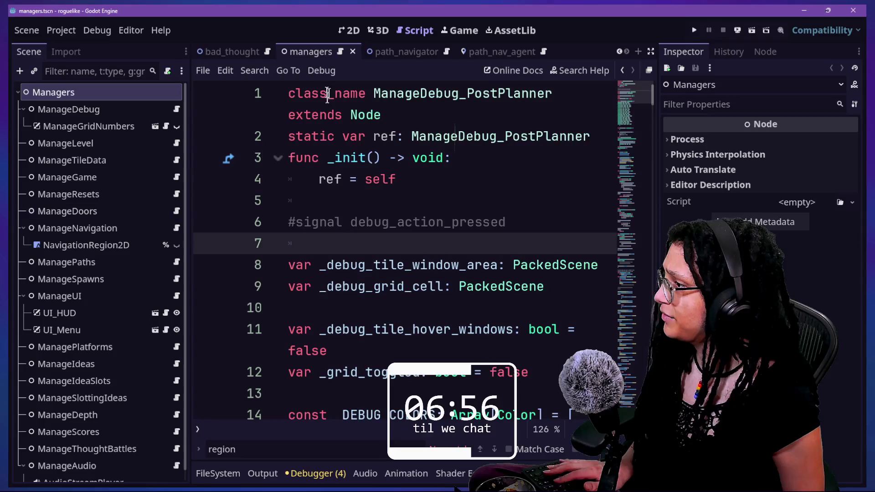
pyautogui.click(346, 28)
# - Show NavigationRegion2D's polygon, frame the POST PLANNER menu on the canvas, and run the game
pyautogui.click(404, 259)
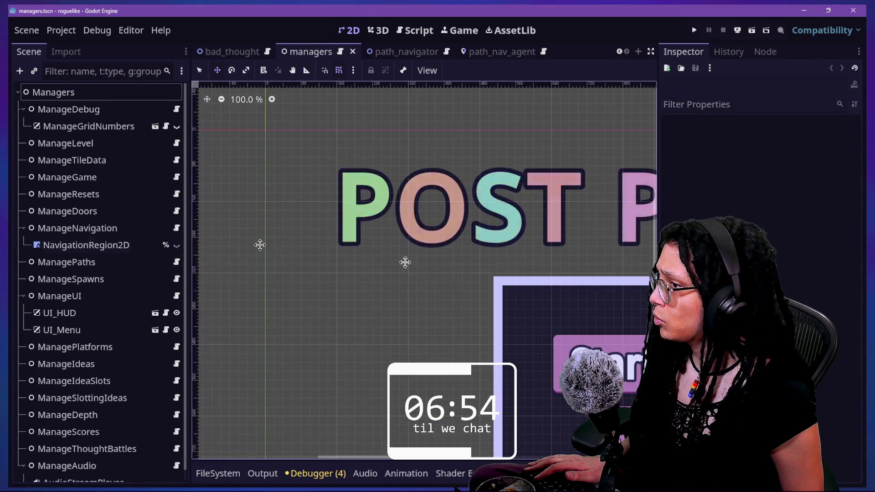
pyautogui.scroll(-5, 404, 260)
pyautogui.click(177, 246)
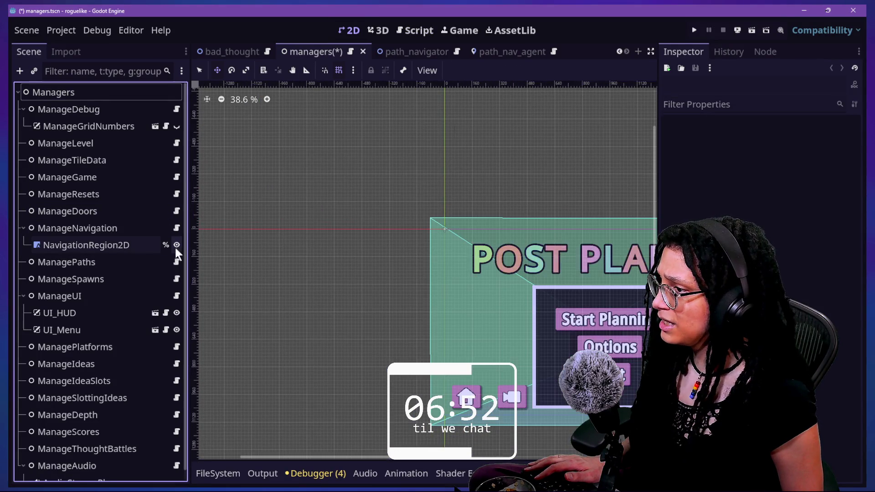
pyautogui.scroll(-5, 560, 312)
pyautogui.moveTo(606, 338)
pyautogui.mouseDown()
pyautogui.moveTo(554, 318)
pyautogui.moveTo(442, 315)
pyautogui.mouseUp()
pyautogui.scroll(5, 482, 302)
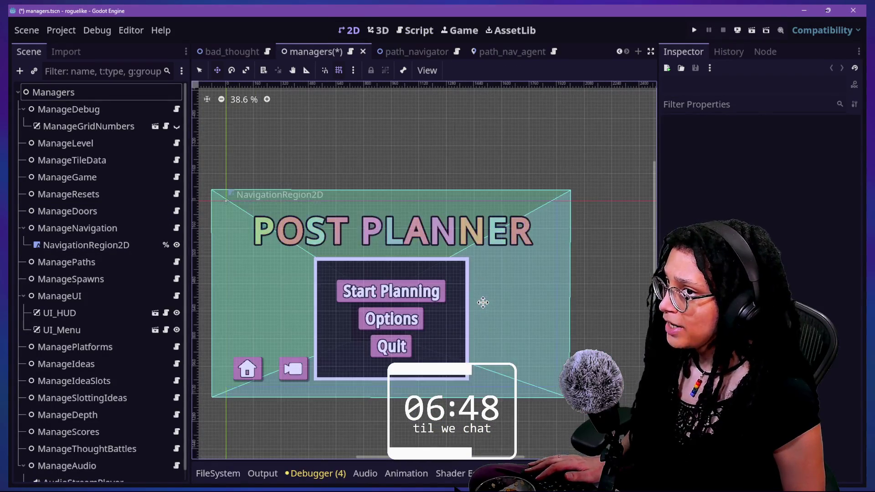
pyautogui.moveTo(655, 232); pyautogui.dragTo(654, 286)
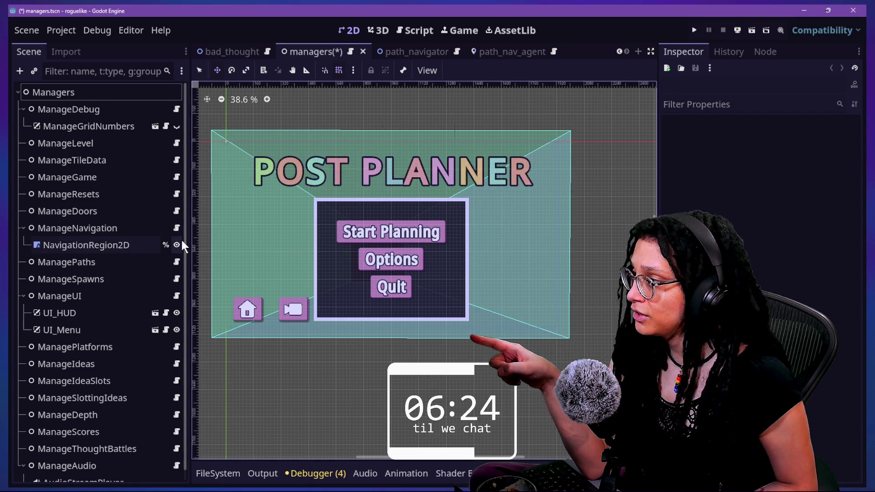
pyautogui.click(694, 30)
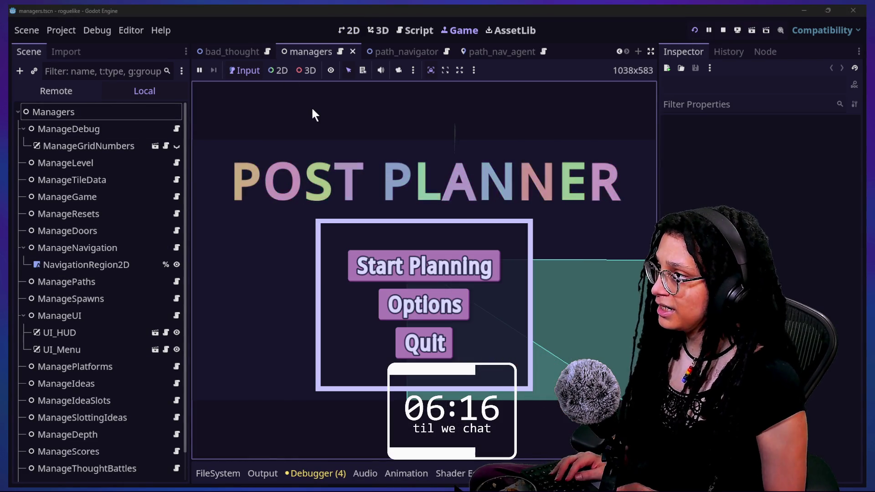
# - Open main.tscn through the quick resource search and save it
pyautogui.hotkey('shift', 'alt', 'o')
pyautogui.write('main')
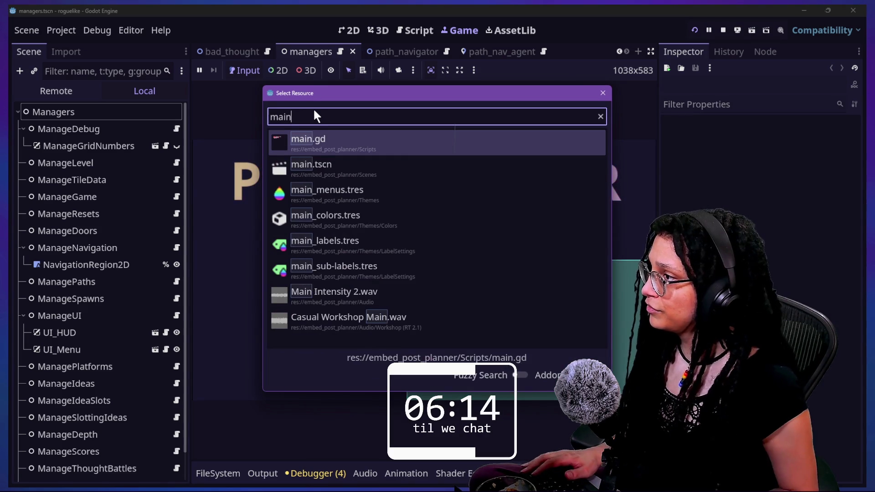
pyautogui.press('Down')
pyautogui.press('Return')
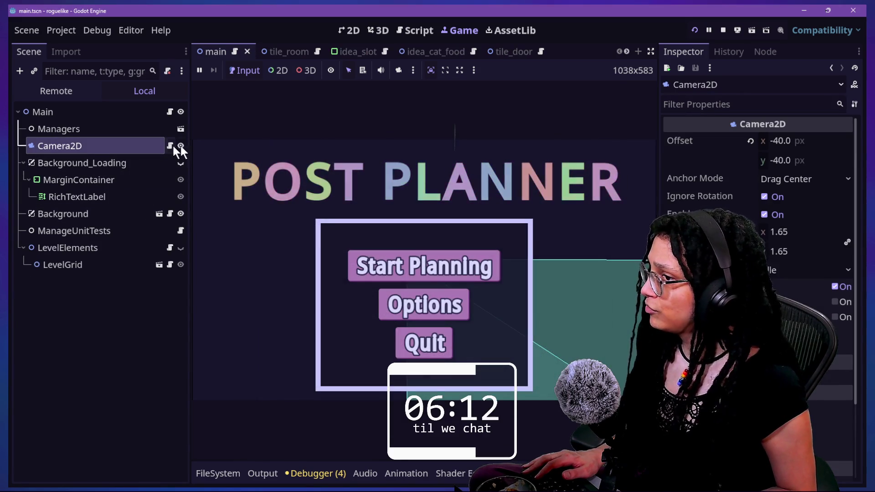
pyautogui.hotkey('ctrl', 's')
# - In the running game, start a planning run and pick a platform to enter the maze level
pyautogui.click(611, 226)
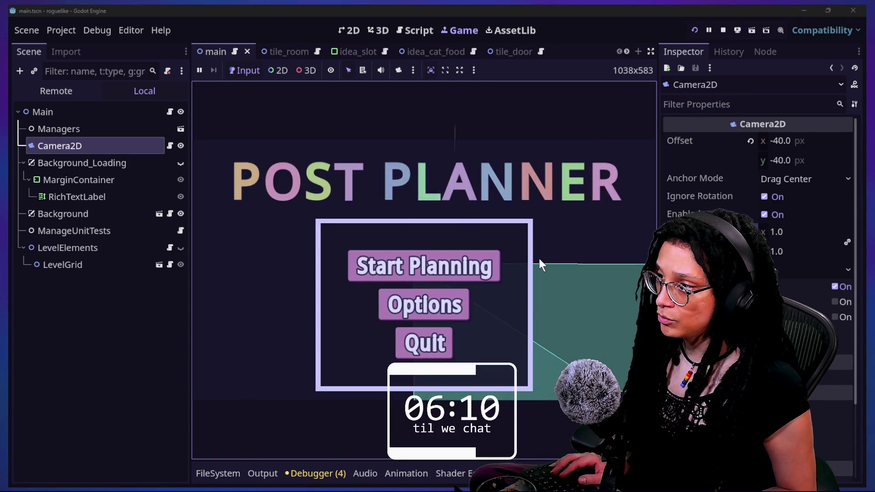
pyautogui.press('Return')
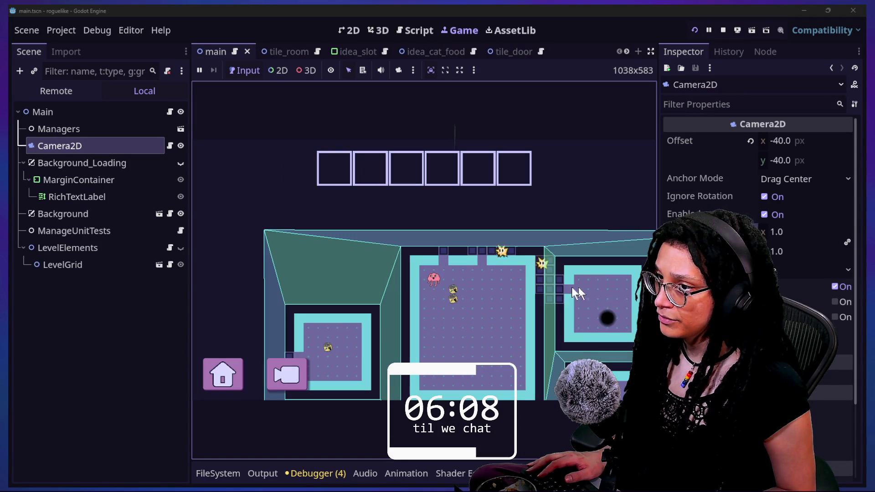
pyautogui.click(455, 326)
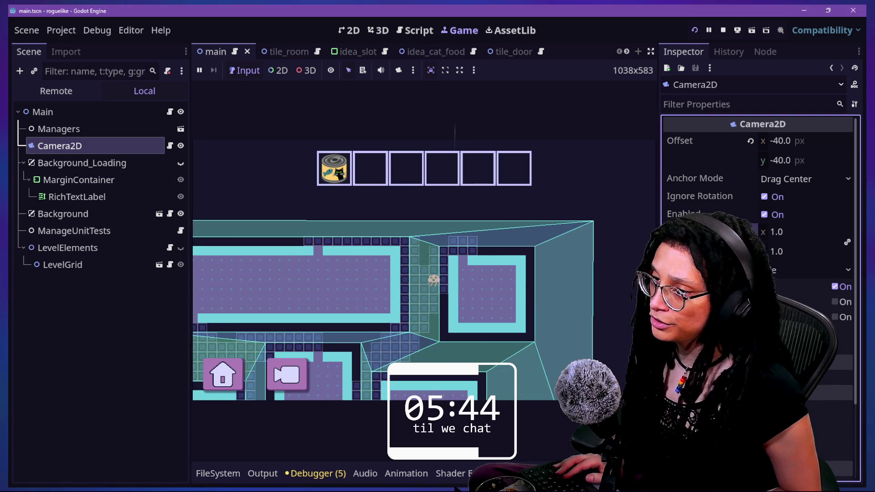
# - Restore the Camera2D zoom to 1.65, save main.tscn, and bring up the managers scene
pyautogui.hotkey('ctrl', 'z')
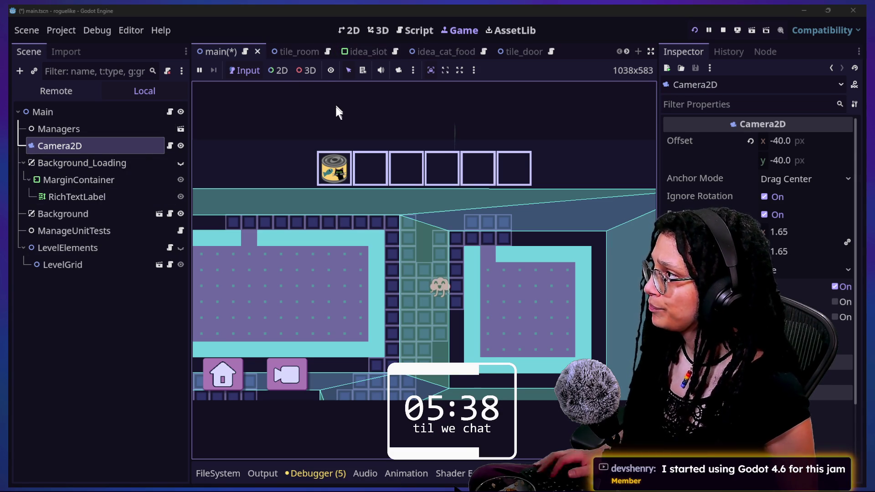
pyautogui.hotkey('ctrl', 's')
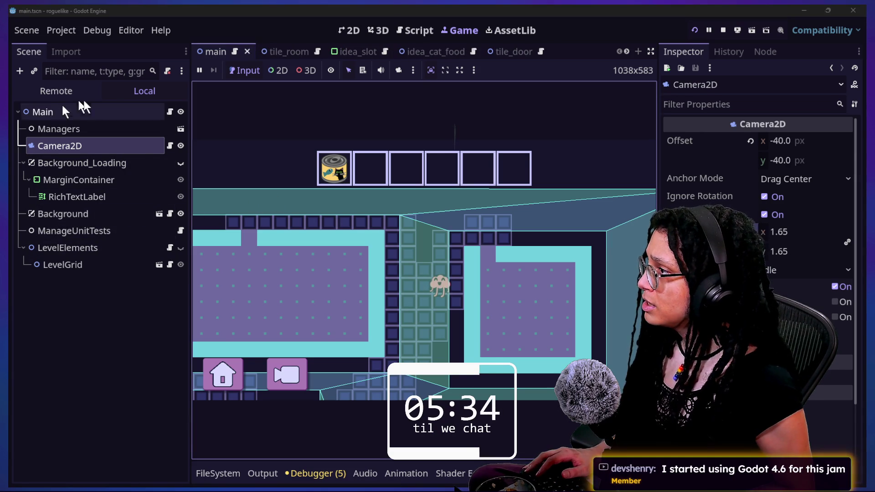
pyautogui.click(179, 130)
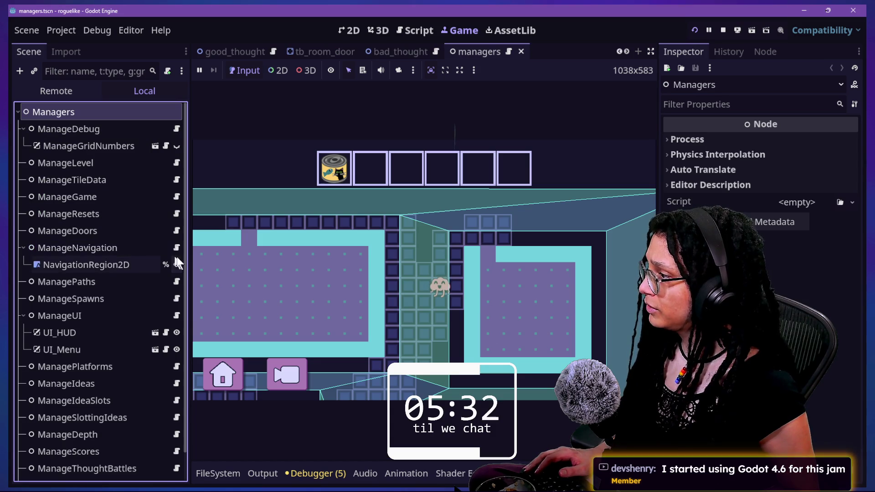
# - Open thought_battle.tscn from the script editor via quick resource search
pyautogui.click(419, 37)
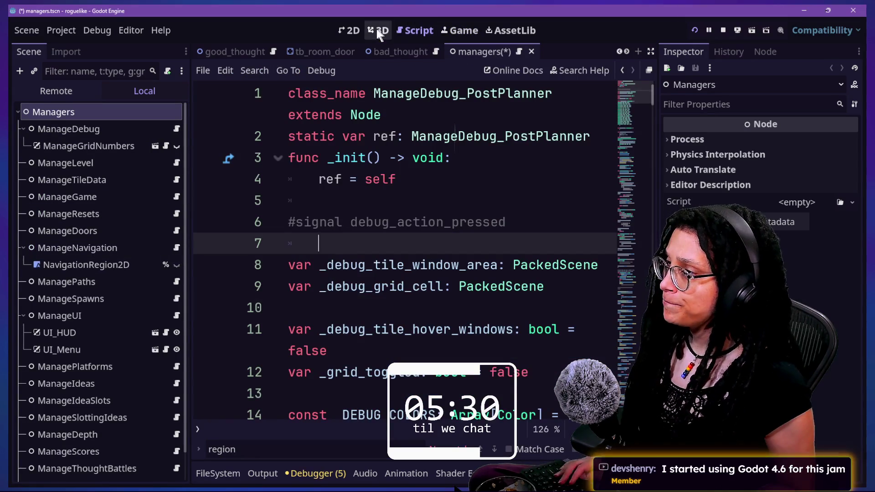
pyautogui.click(457, 178)
pyautogui.hotkey('alt', 'shift', 'o')
pyautogui.write('though')
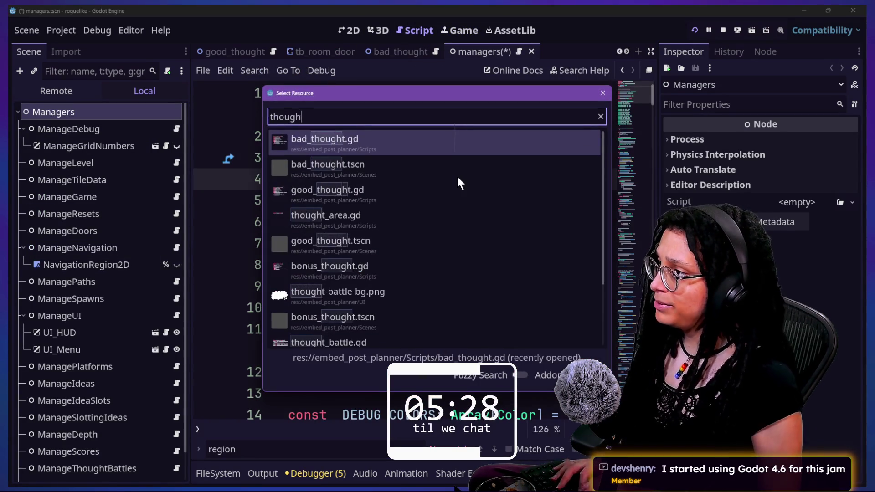
pyautogui.write('t_batt')
pyautogui.press('Down')
pyautogui.press('Return')
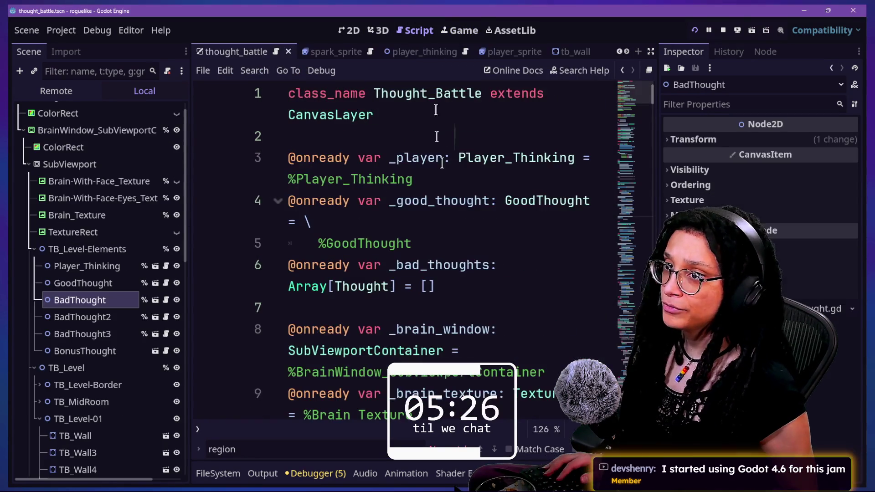
# - In the 2D canvas, nudge the BadThought ghost down in the maze and save the scene
pyautogui.click(360, 31)
pyautogui.scroll(-5, 507, 300)
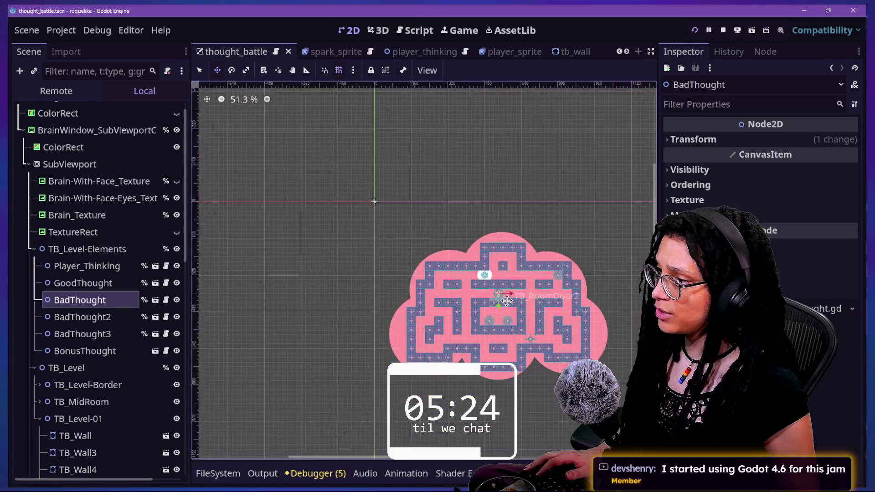
pyautogui.scroll(3, 506, 300)
pyautogui.moveTo(488, 285); pyautogui.dragTo(489, 324)
pyautogui.hotkey('ctrl', 's')
pyautogui.moveTo(387, 457); pyautogui.dragTo(392, 458)
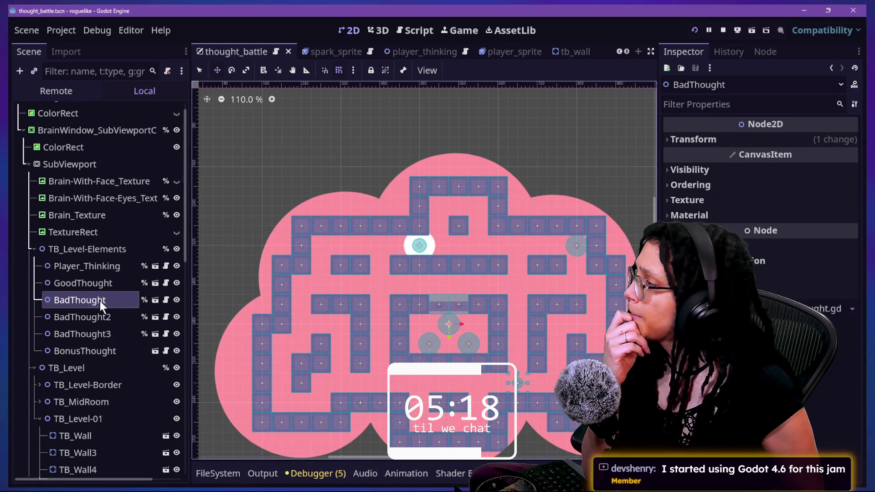
# - Expand and collapse the TB_Level-Elements and TB_Level groups in the Scene dock to show the wall groups
pyautogui.click(96, 250)
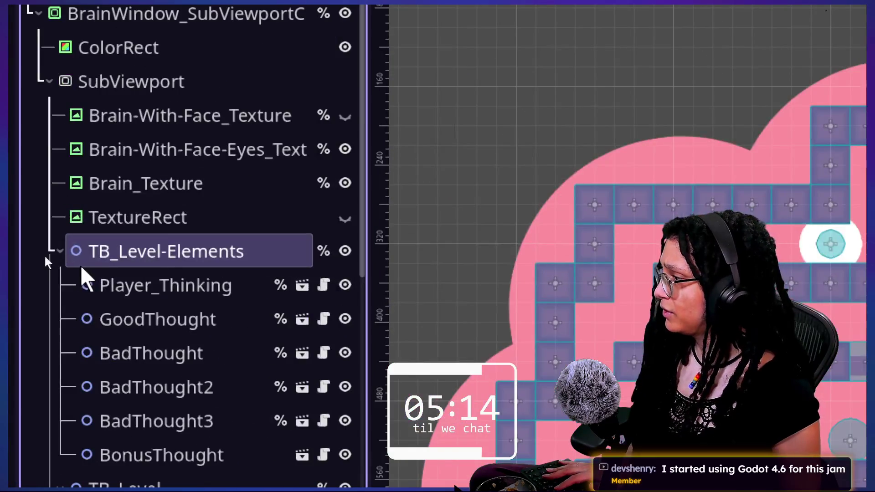
pyautogui.click(35, 249)
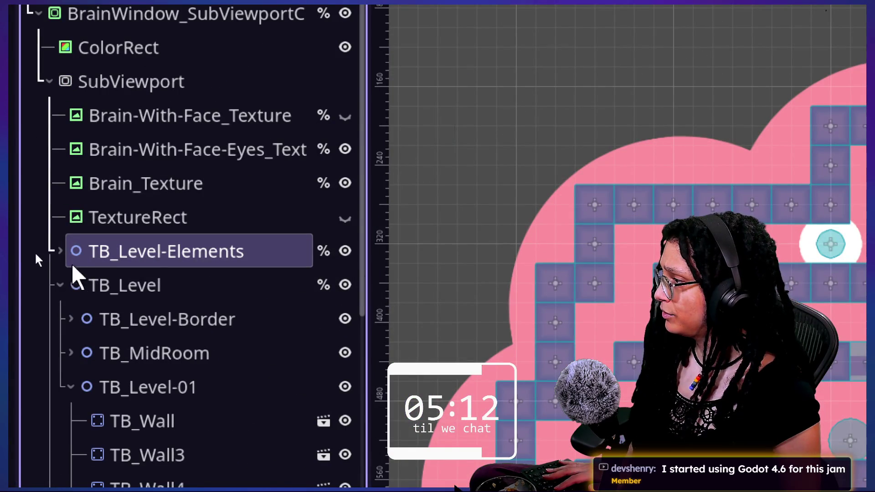
pyautogui.click(60, 251)
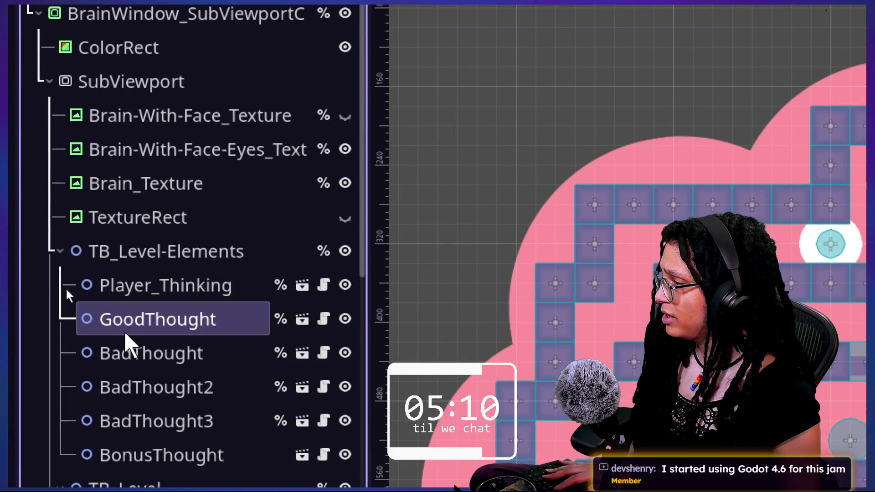
pyautogui.scroll(-5, 123, 342)
pyautogui.scroll(3, 123, 342)
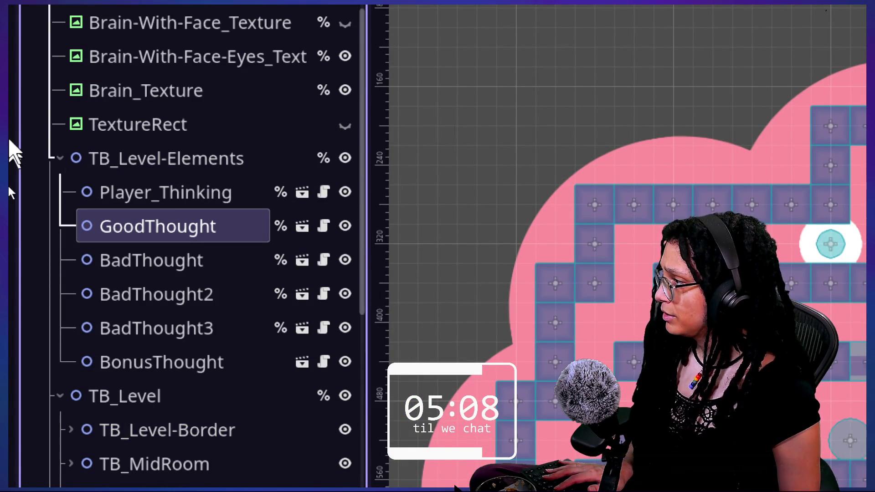
pyautogui.click(60, 159)
pyautogui.click(60, 192)
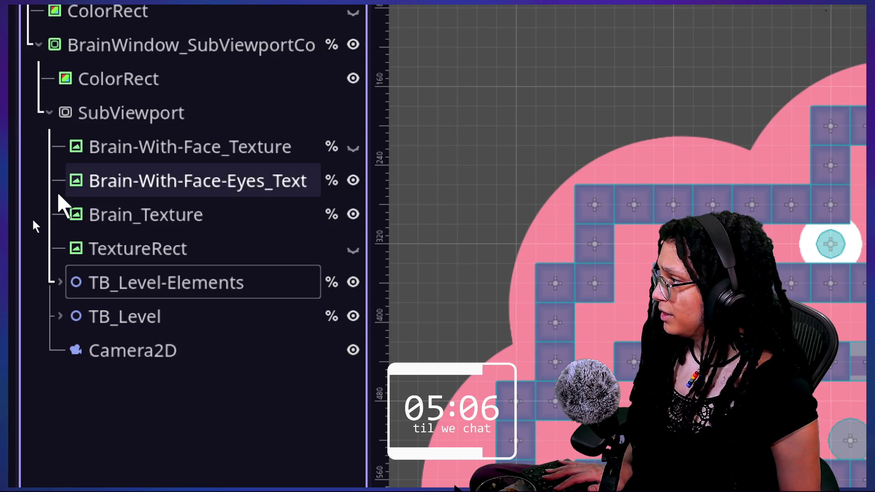
pyautogui.click(136, 319)
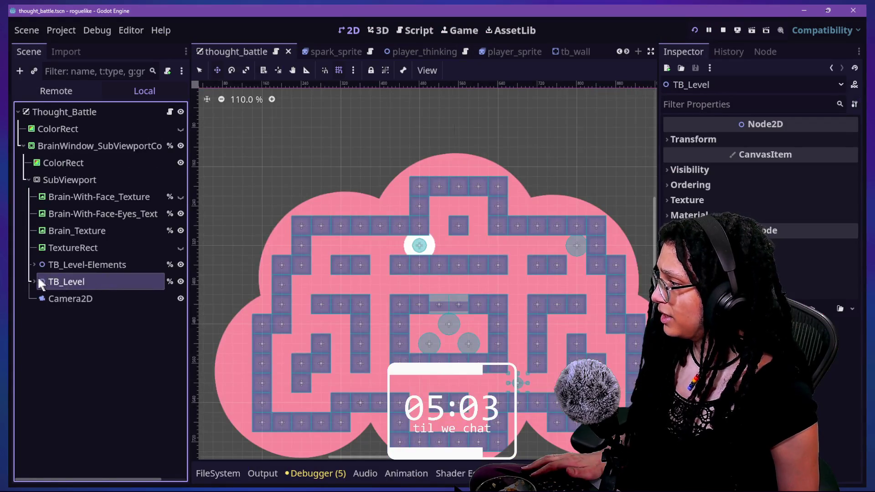
pyautogui.click(35, 281)
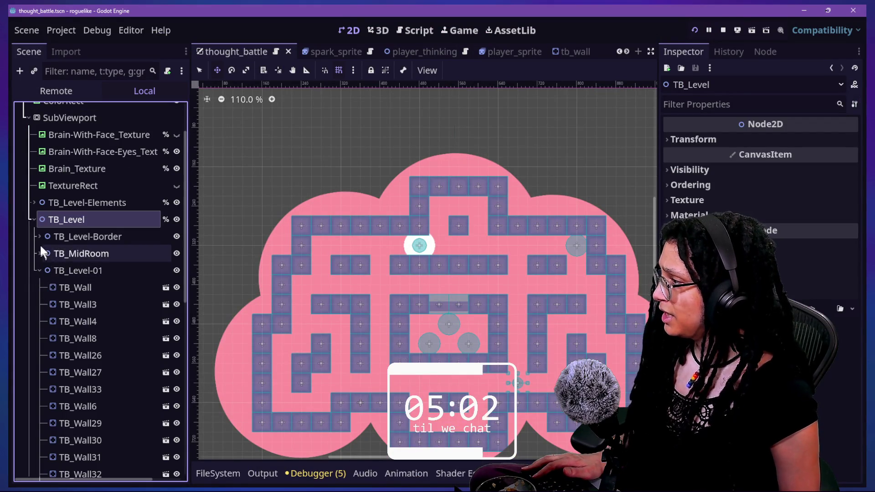
pyautogui.click(69, 237)
pyautogui.click(173, 239)
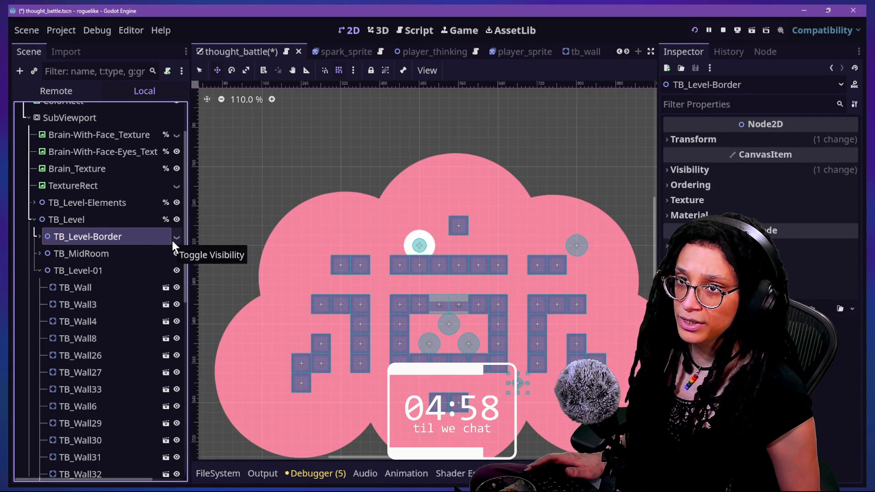
pyautogui.click(172, 241)
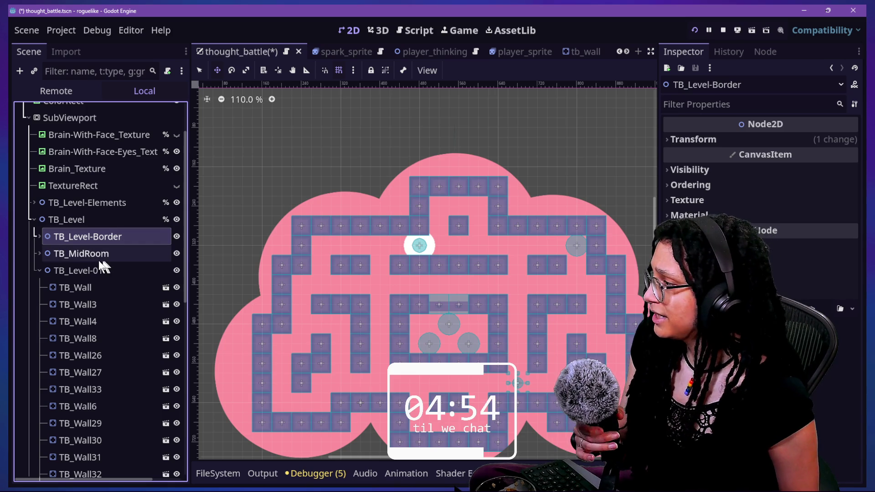
pyautogui.click(139, 254)
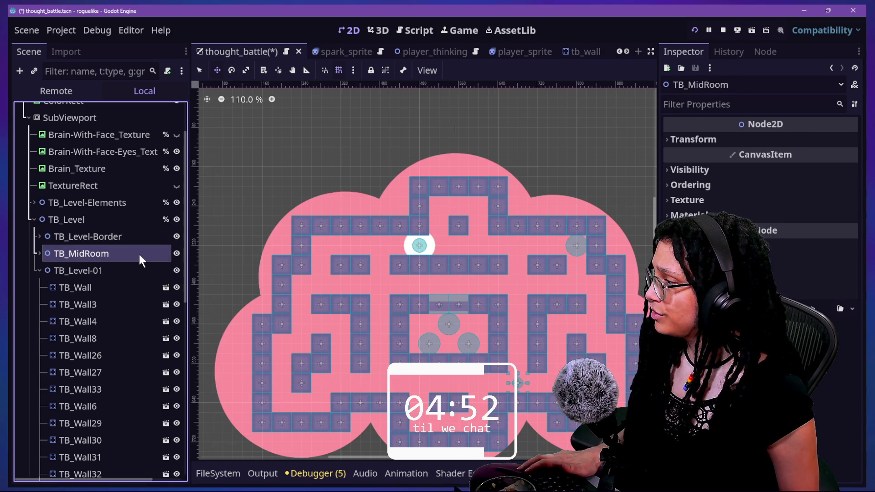
pyautogui.click(176, 253)
pyautogui.click(177, 253)
pyautogui.click(176, 254)
pyautogui.click(176, 253)
pyautogui.click(176, 254)
pyautogui.click(176, 254)
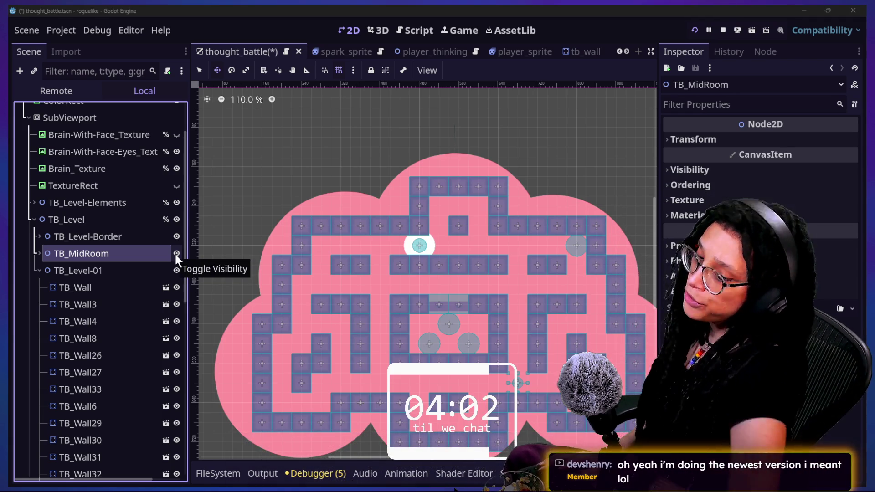
pyautogui.hotkey('alt', 'Tab')
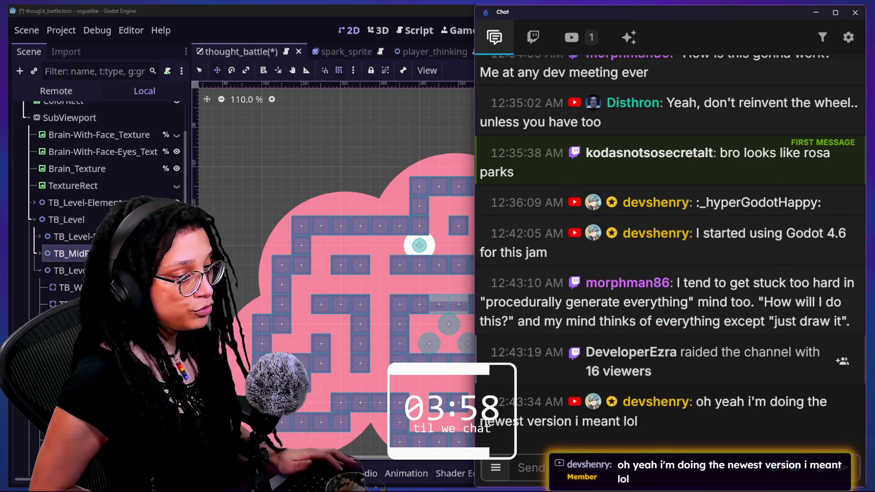
pyautogui.click(524, 467)
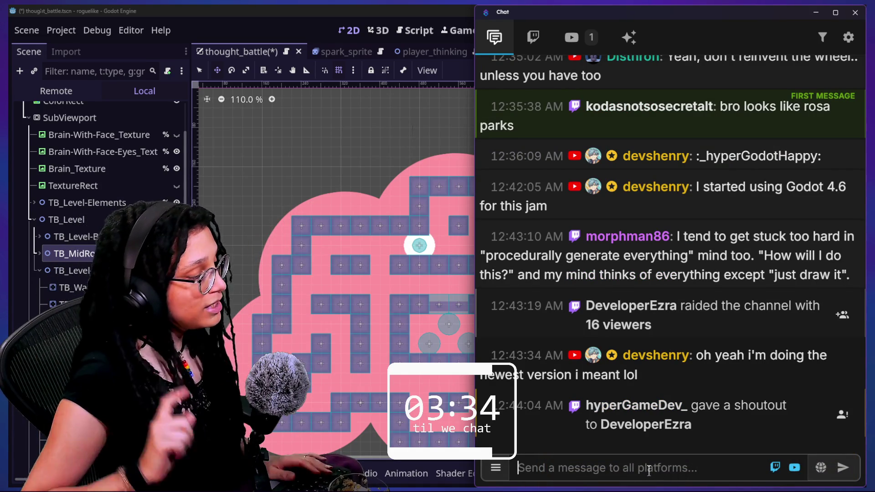
pyautogui.click(274, 126)
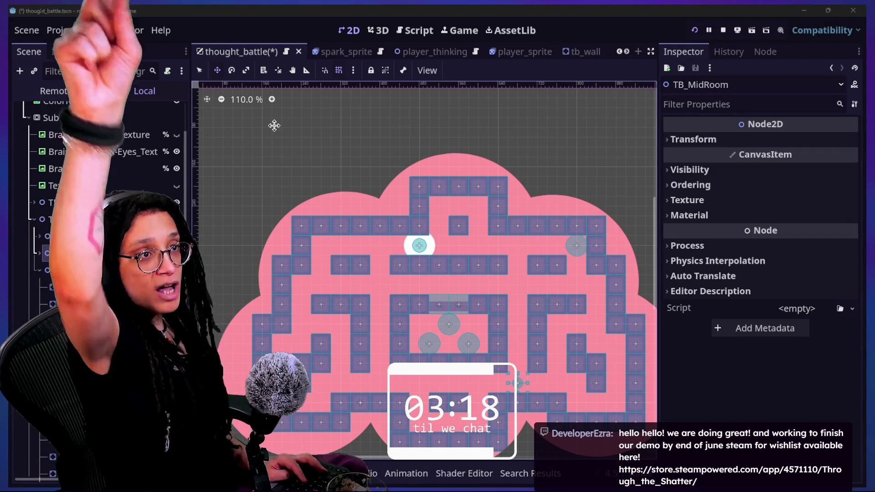
pyautogui.hotkey('alt', 'Tab')
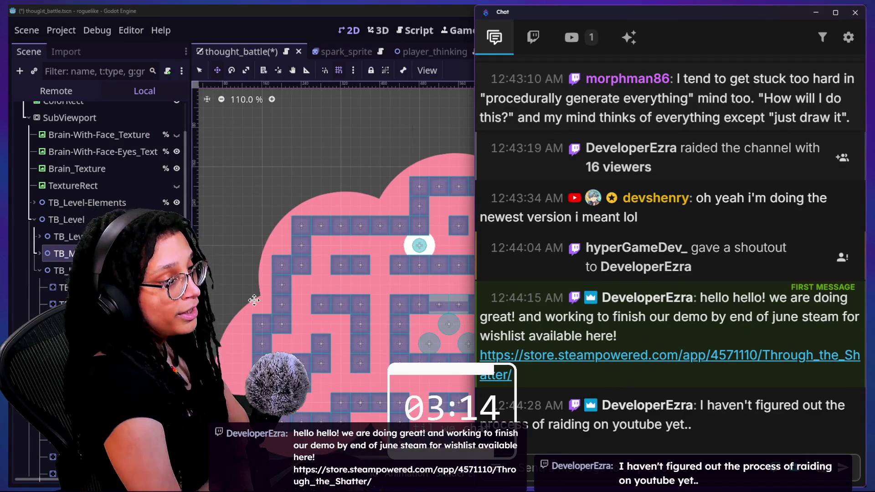
pyautogui.click(301, 18)
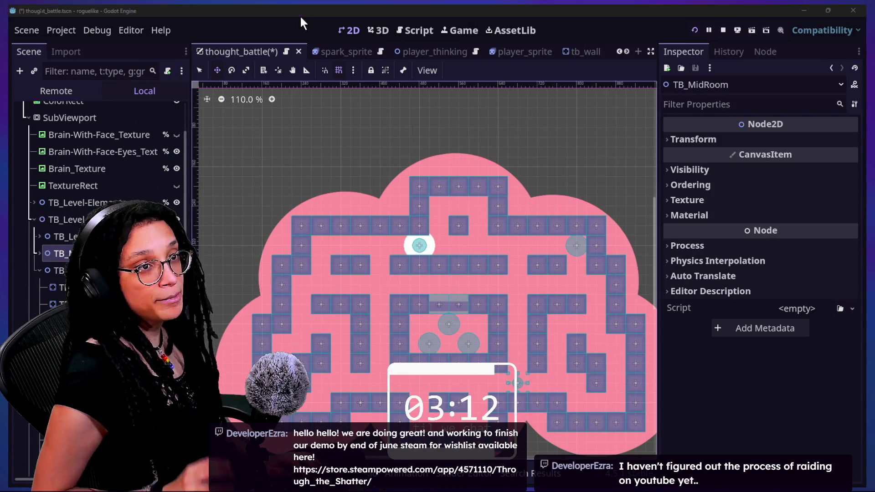
pyautogui.hotkey('alt', 'Tab')
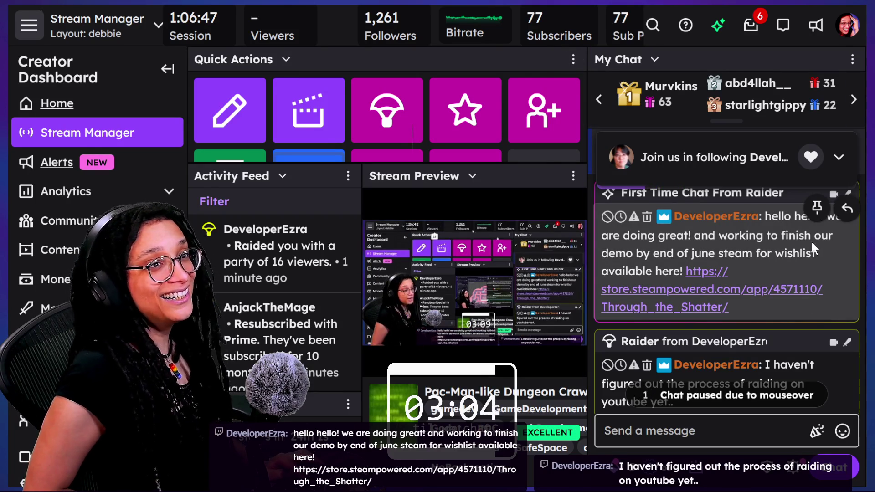
# - Switch to the YouTube Studio live streaming tab and close the floating Twitch preview
pyautogui.scroll(-1, 812, 243)
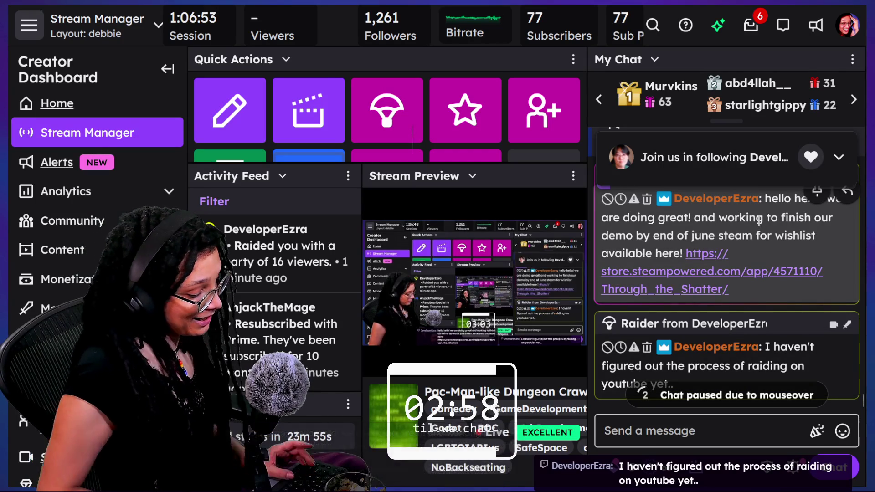
pyautogui.click(723, 64)
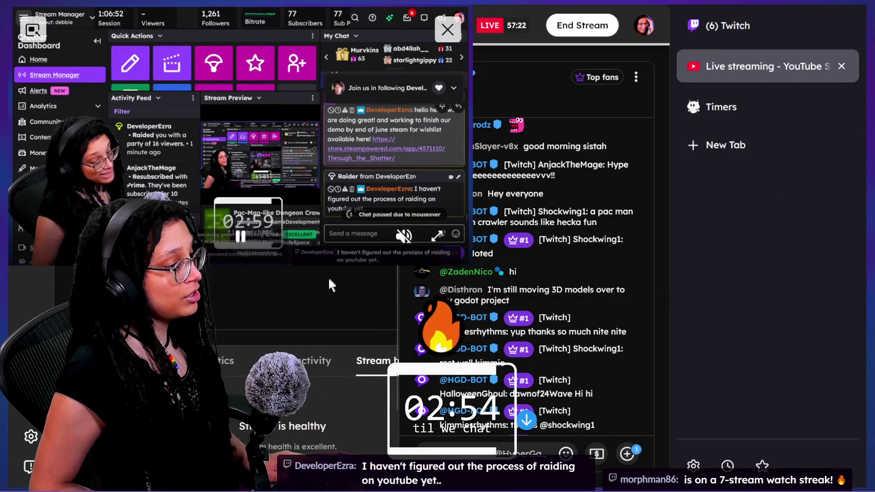
pyautogui.click(447, 29)
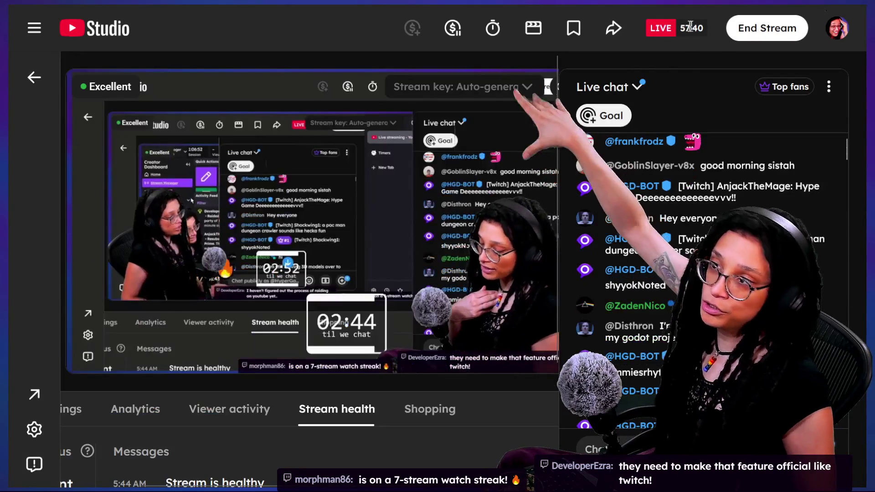
# - Show the live stream's settings and open its title and description editor
pyautogui.moveTo(485, 135)
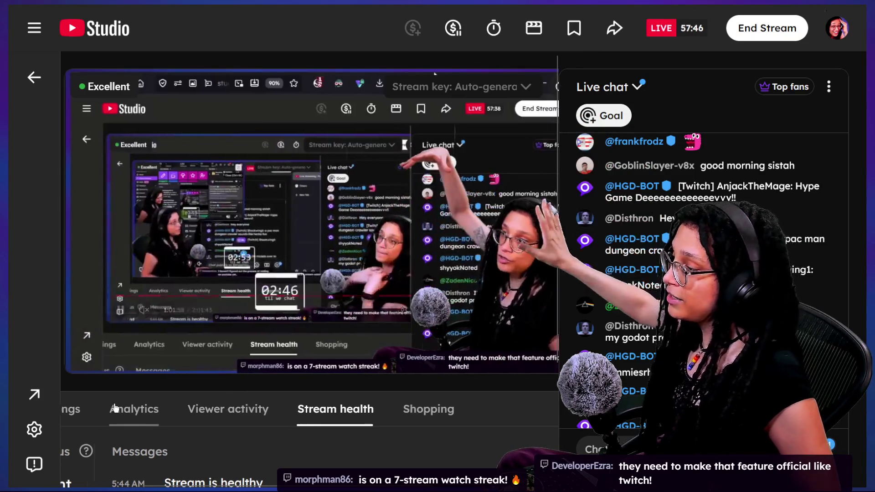
pyautogui.hscroll(-3, 124, 411)
pyautogui.click(133, 413)
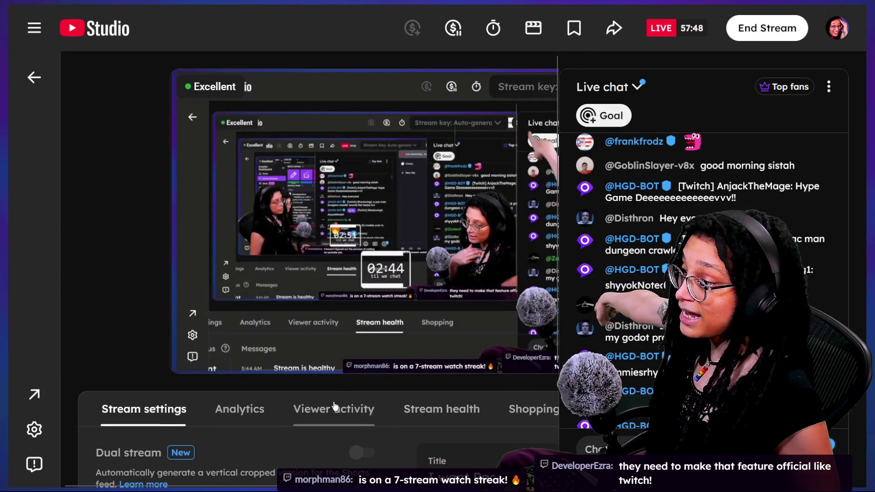
pyautogui.hscroll(3, 336, 408)
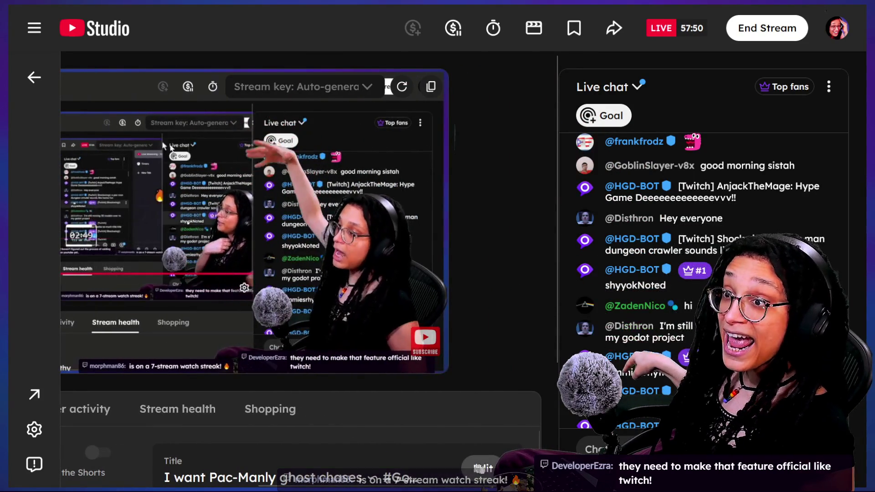
pyautogui.click(485, 466)
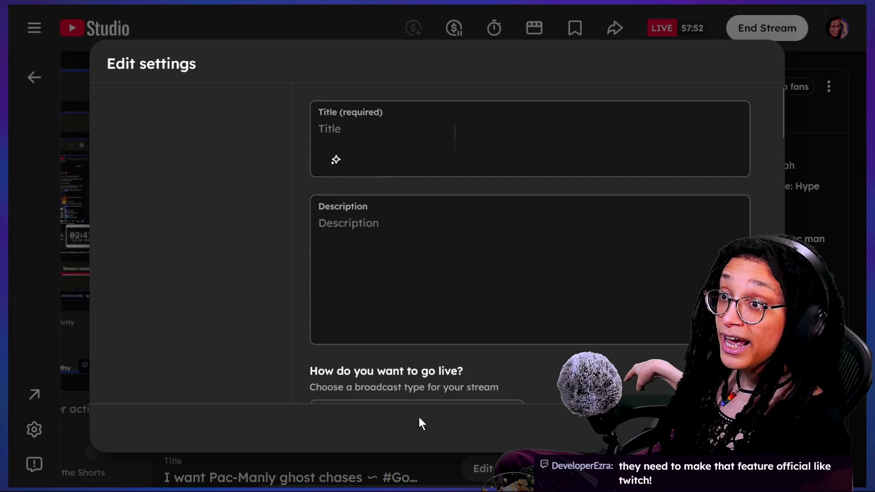
# - Highlight part of the stream title and the PAC-MAN-like JAM description line
pyautogui.moveTo(402, 129); pyautogui.dragTo(611, 129)
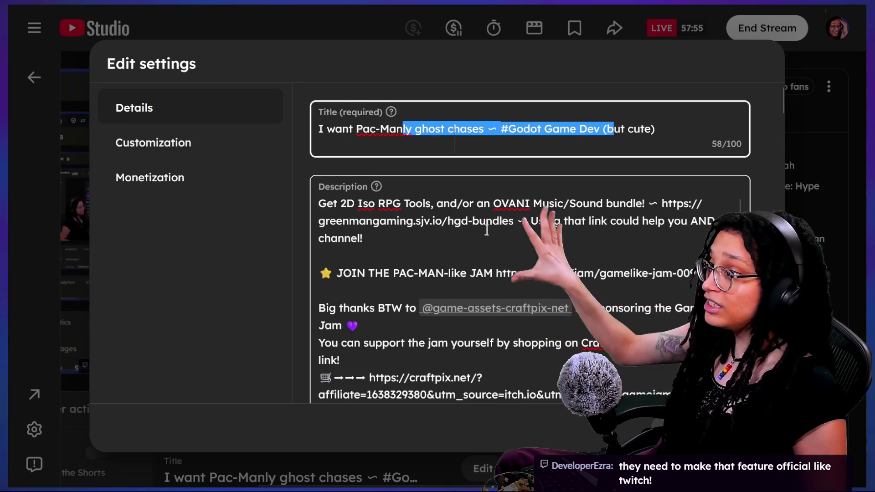
pyautogui.tripleClick(447, 273)
pyautogui.click(472, 290)
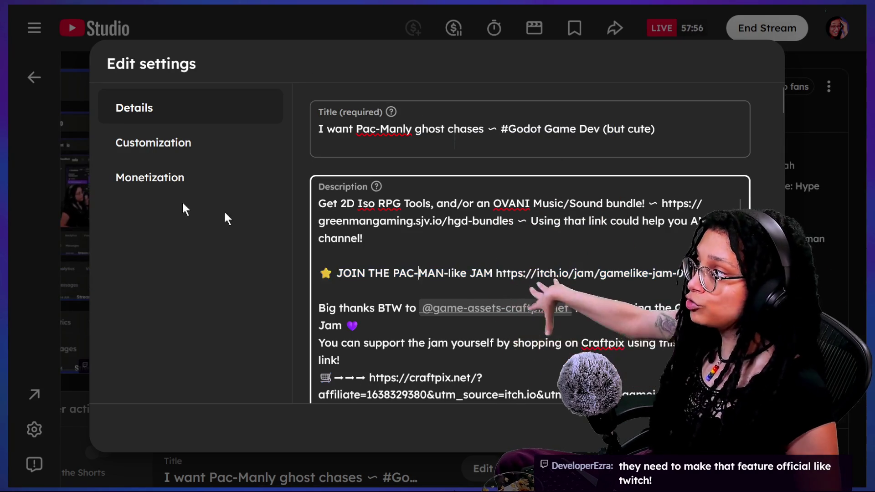
# - In Customization, scroll down to the Redirect setting and start adding a redirect video
pyautogui.click(160, 155)
pyautogui.scroll(-9, 455, 176)
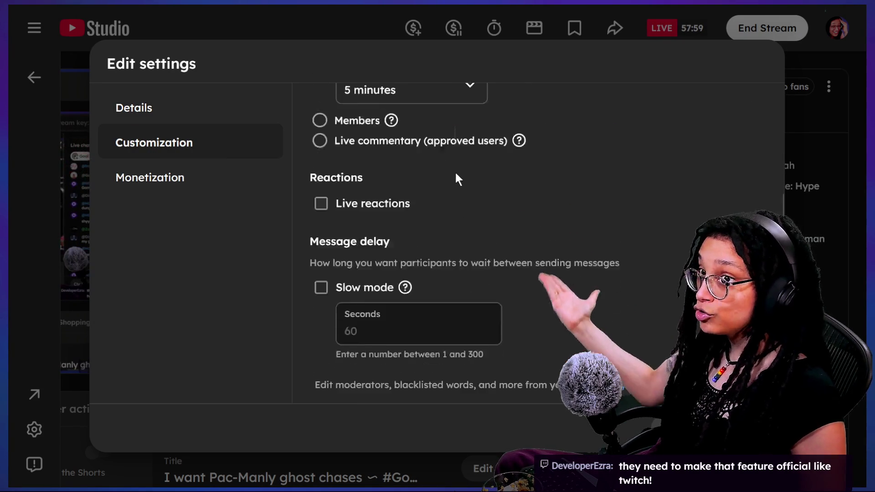
pyautogui.scroll(-1, 455, 171)
pyautogui.moveTo(311, 211); pyautogui.dragTo(585, 248)
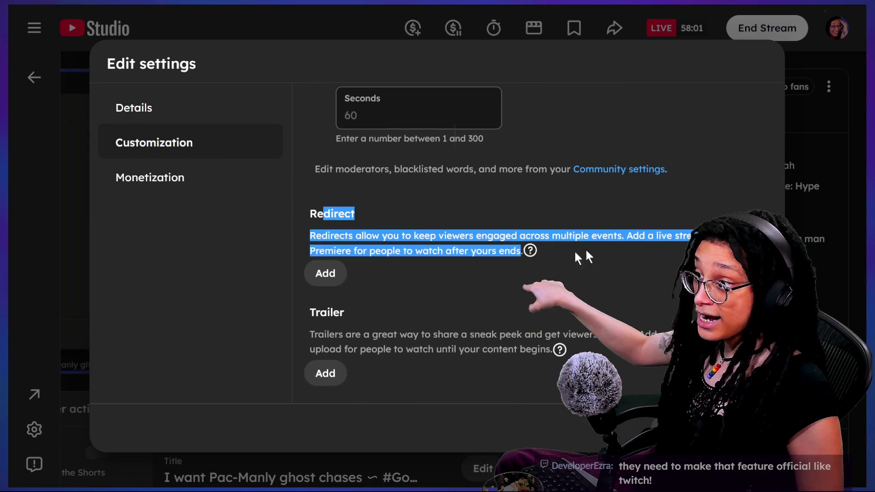
pyautogui.click(595, 248)
pyautogui.moveTo(329, 169); pyautogui.dragTo(383, 250)
pyautogui.click(383, 250)
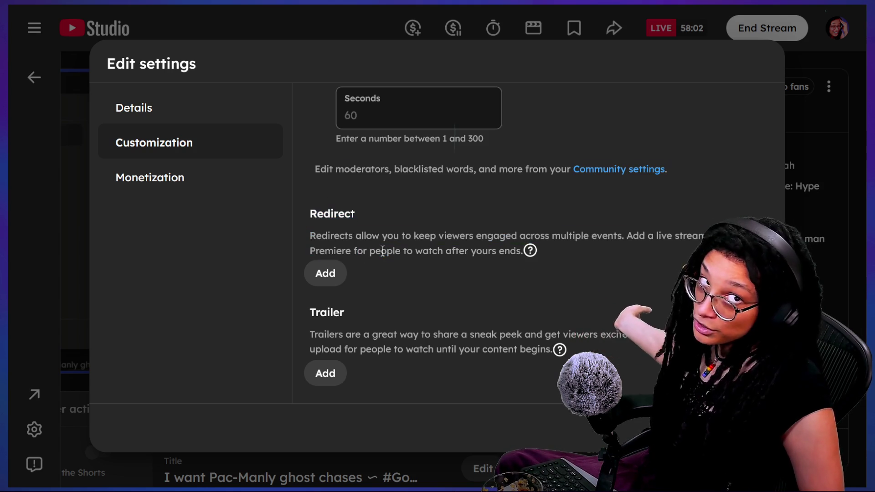
pyautogui.click(332, 274)
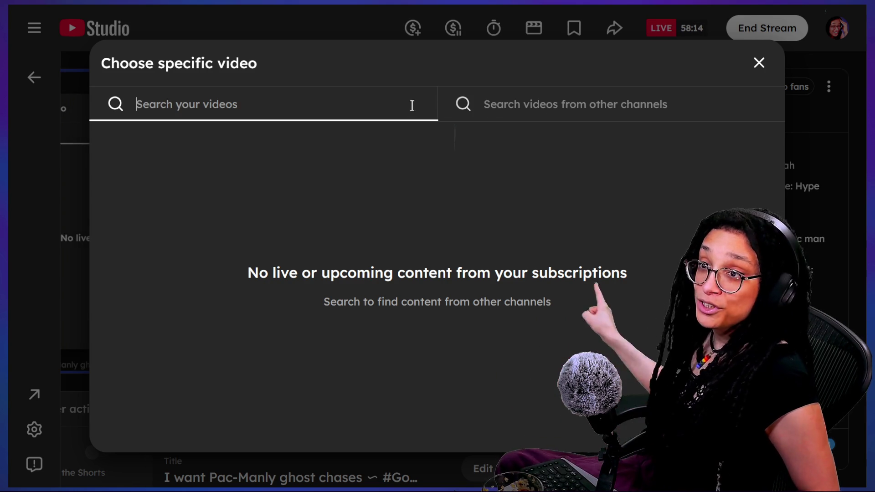
# - Choose the Severe Thunderstorms live stream as the redirect, close Edit settings, and switch to chat
pyautogui.click(528, 102)
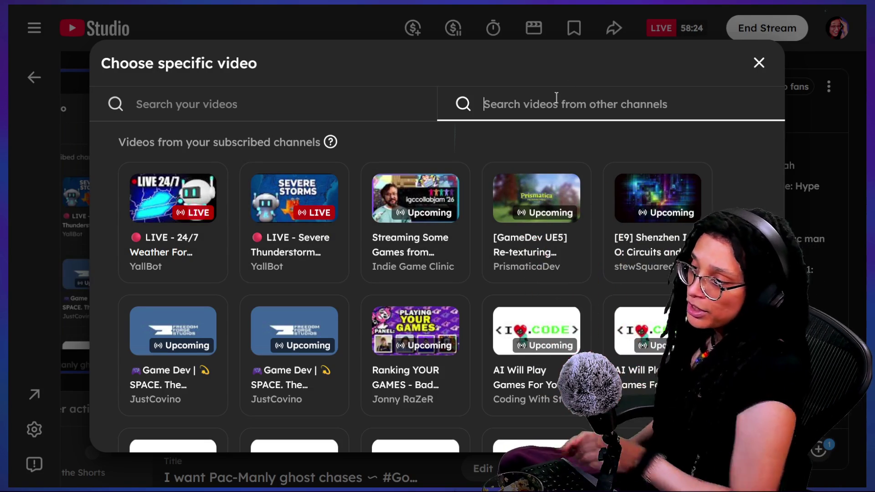
pyautogui.write('v')
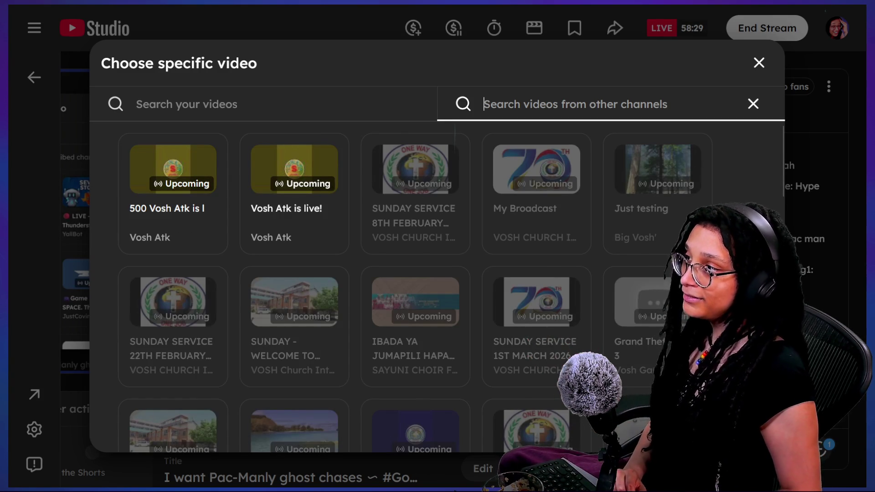
pyautogui.click(253, 226)
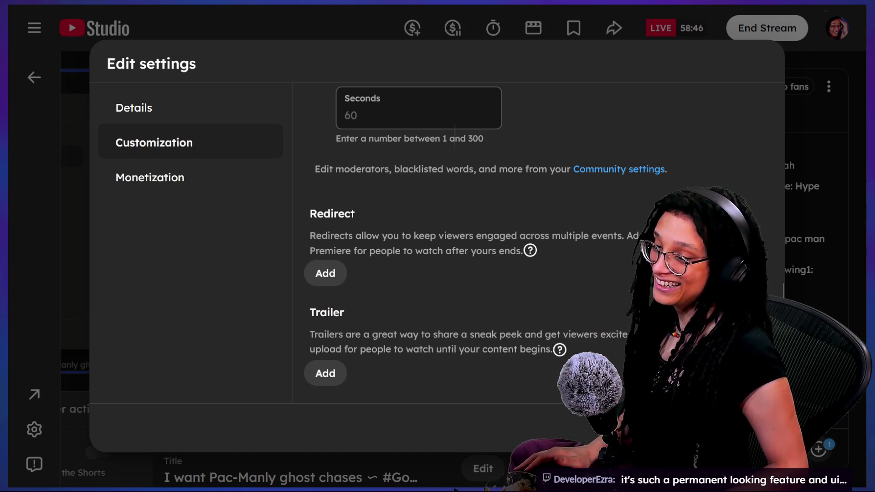
pyautogui.press('Escape')
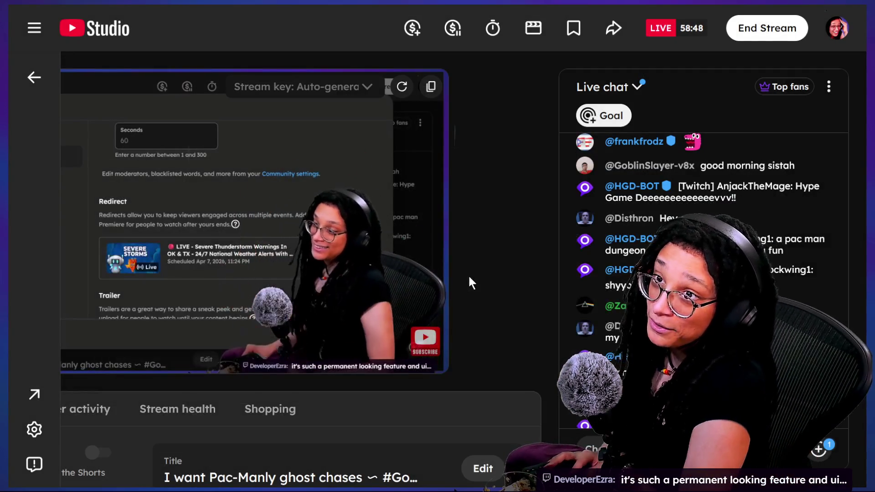
pyautogui.hotkey('alt', 'Tab')
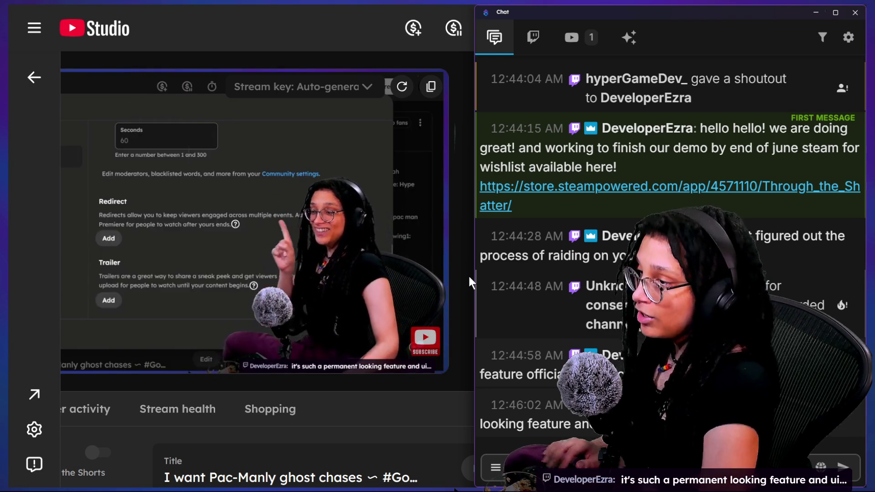
# - Open the viewer's store.steampowered.com link and maximise the browser on the Through the Shatter page
pyautogui.moveTo(427, 148)
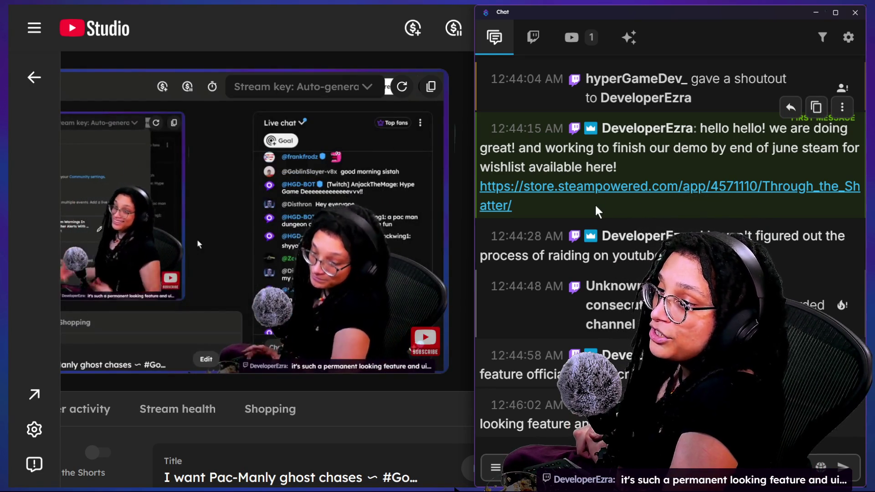
pyautogui.click(572, 189)
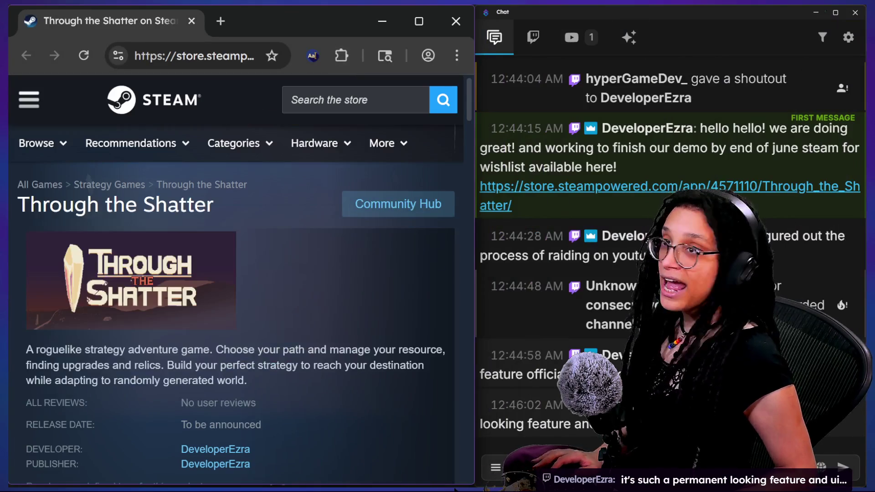
pyautogui.click(302, 188)
pyautogui.scroll(-8, 303, 189)
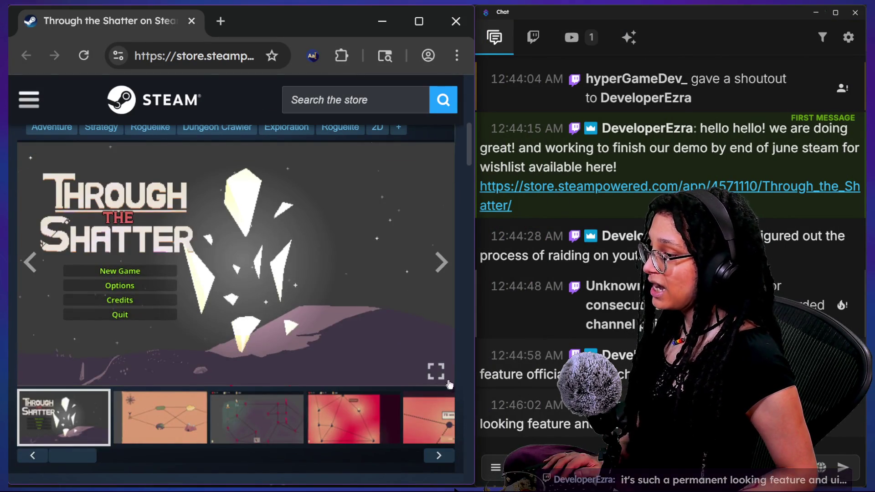
pyautogui.click(420, 13)
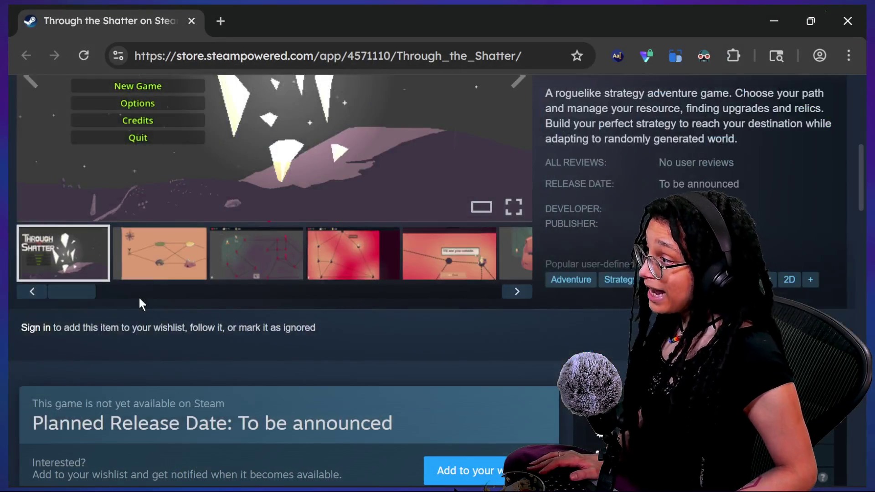
# - Cycle through the Through the Shatter screenshots, ending on the map with red question marks
pyautogui.scroll(4, 139, 297)
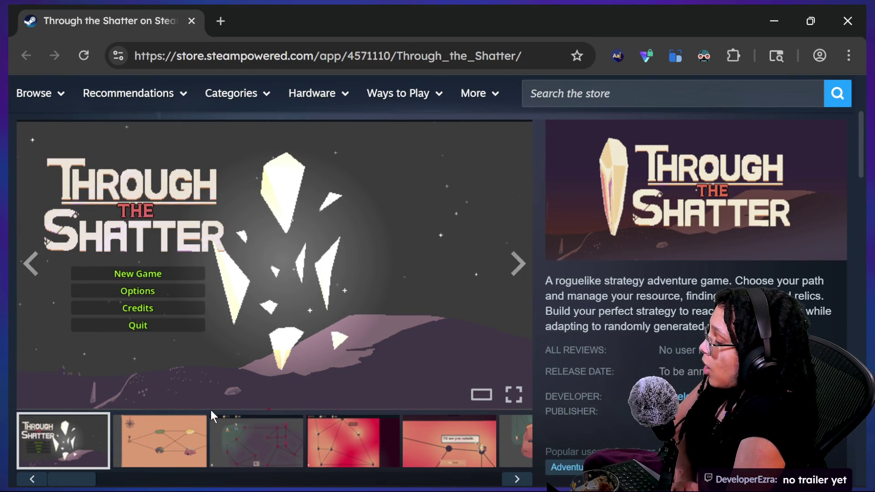
pyautogui.click(180, 435)
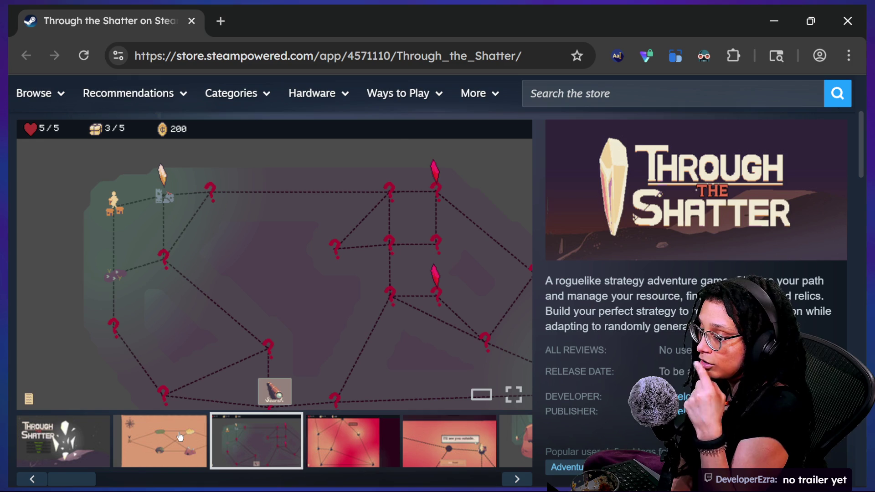
pyautogui.scroll(-1, 180, 437)
pyautogui.scroll(1, 180, 437)
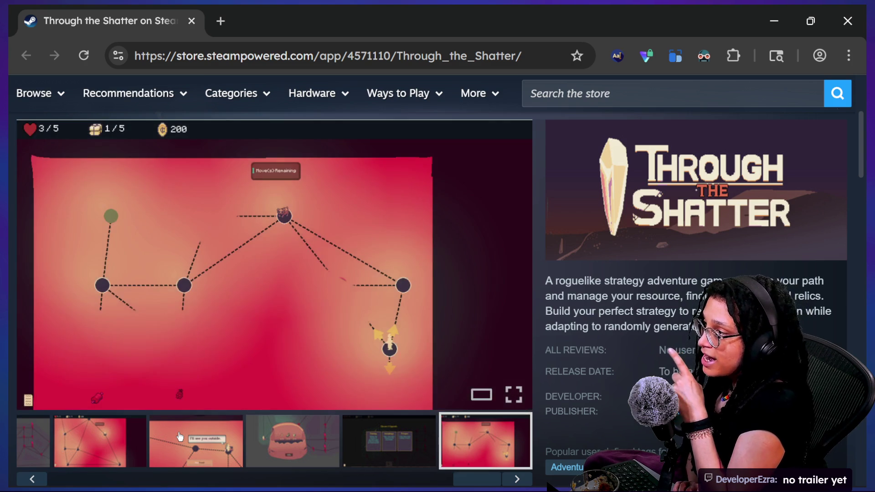
pyautogui.click(180, 437)
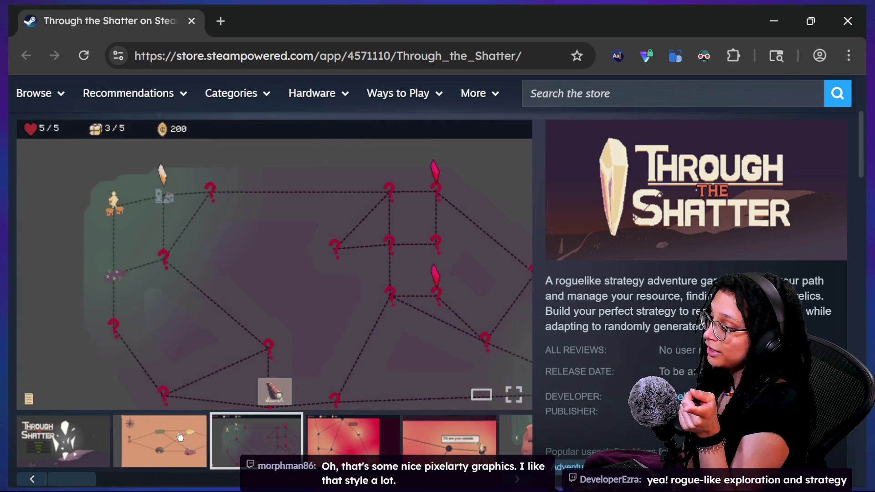
pyautogui.click(180, 436)
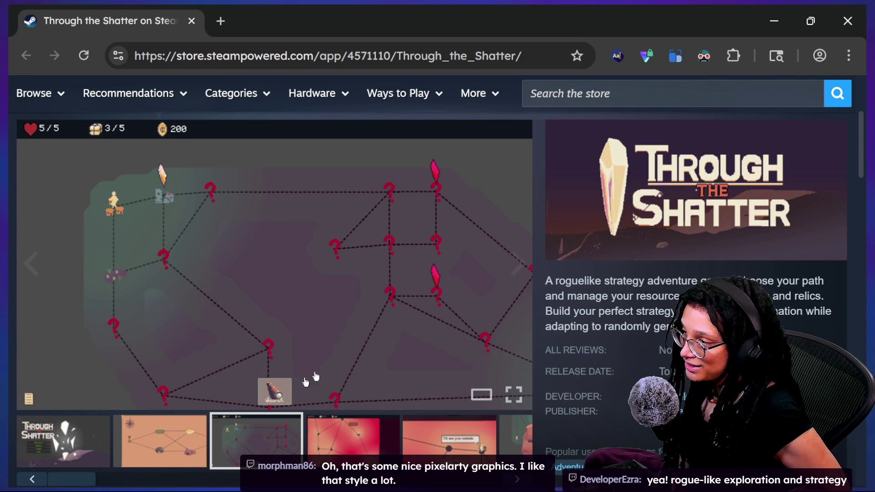
pyautogui.scroll(-1, 276, 327)
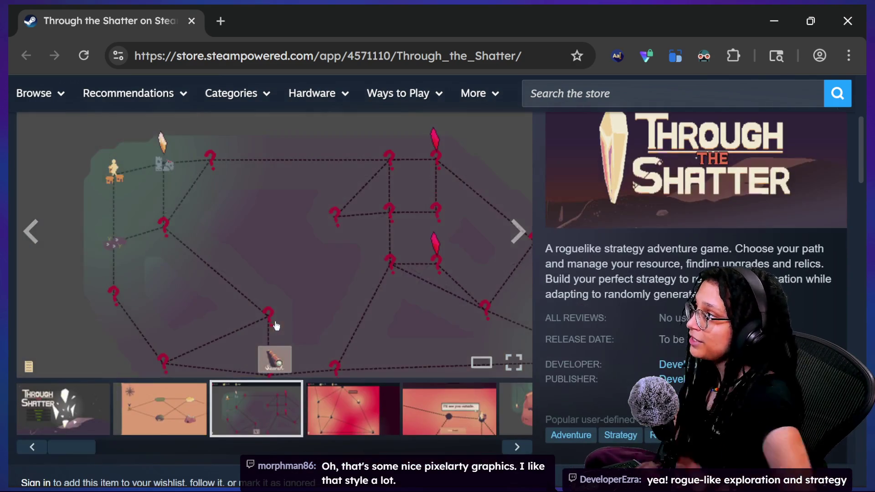
# - Scroll through the rest of the Through the Shatter store page, then switch to File Explorer
pyautogui.scroll(-3, 669, 275)
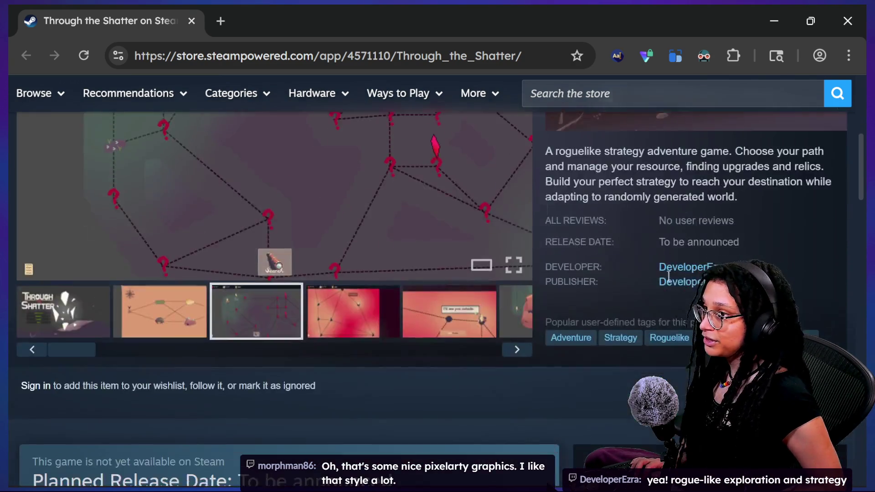
pyautogui.scroll(8, 474, 105)
pyautogui.scroll(-2, 584, 240)
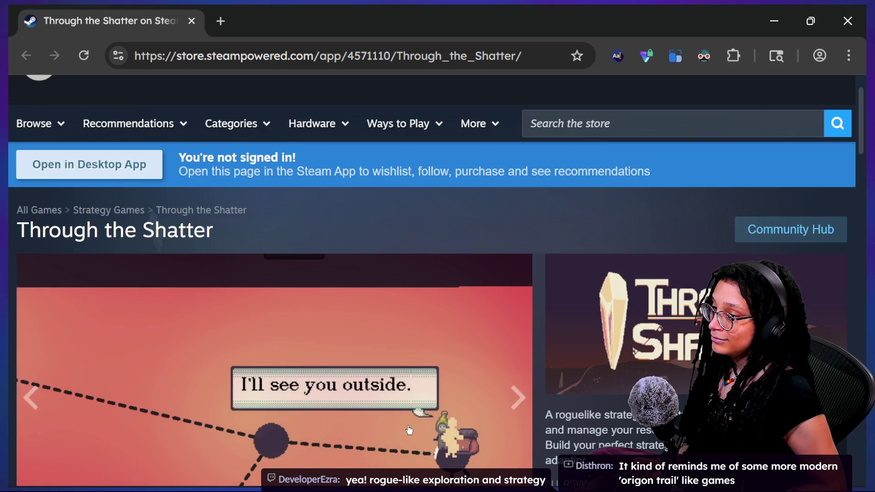
pyautogui.scroll(-3, 582, 238)
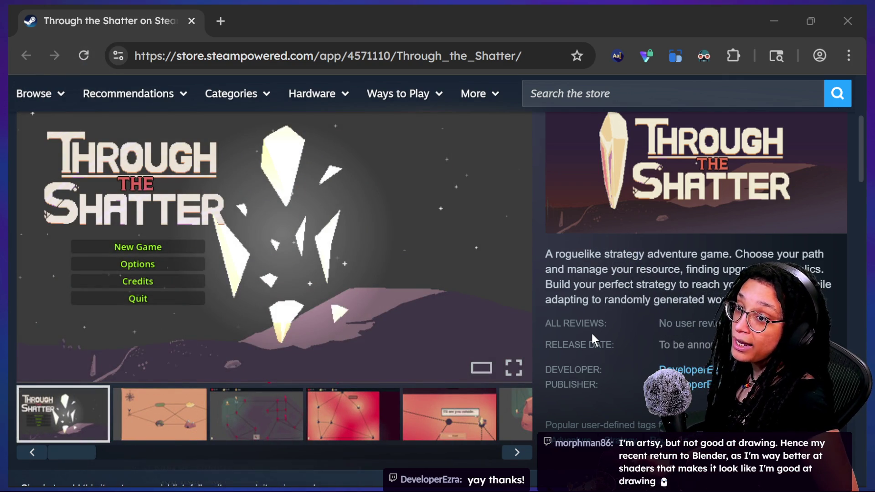
pyautogui.hotkey('alt', 'Tab')
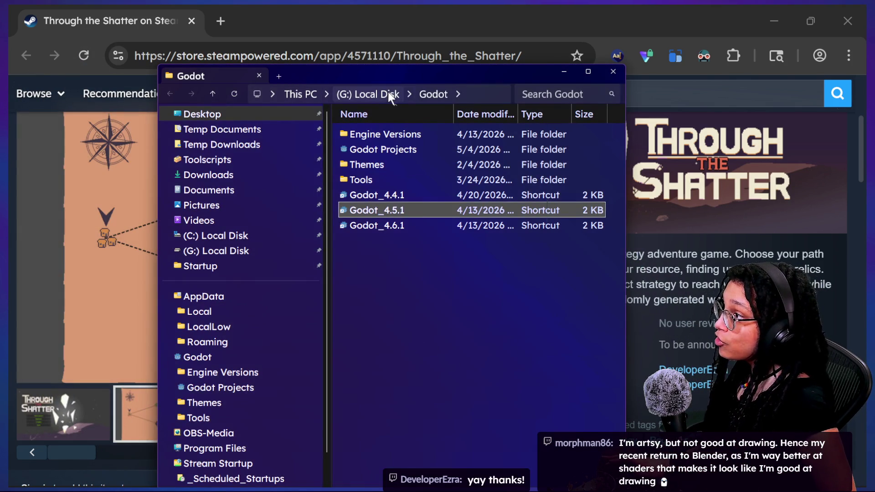
# - Go from G: into _Scheduled_Startups\Stream Startup and move the Windows Sandbox window up-left
pyautogui.click(383, 93)
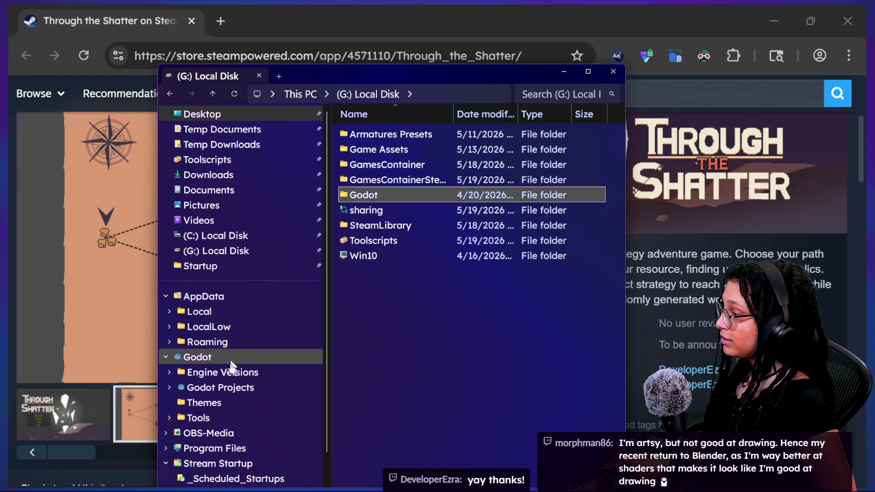
pyautogui.scroll(-1, 230, 358)
pyautogui.click(266, 432)
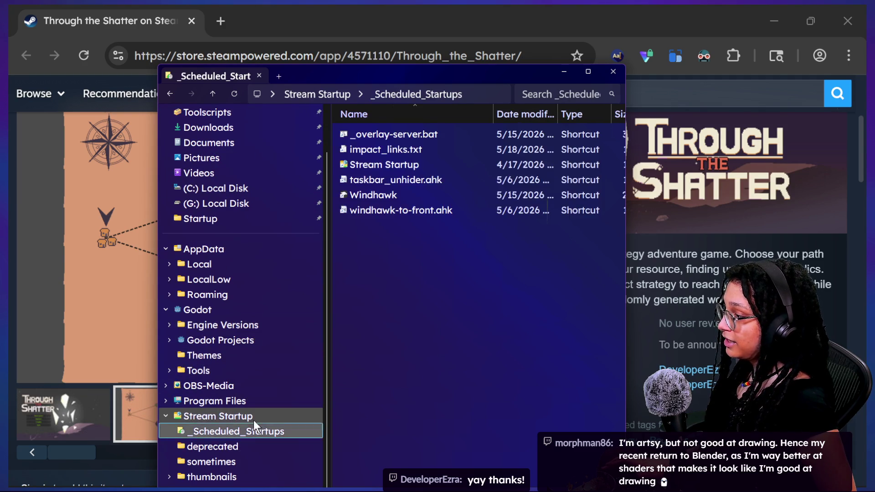
pyautogui.click(254, 417)
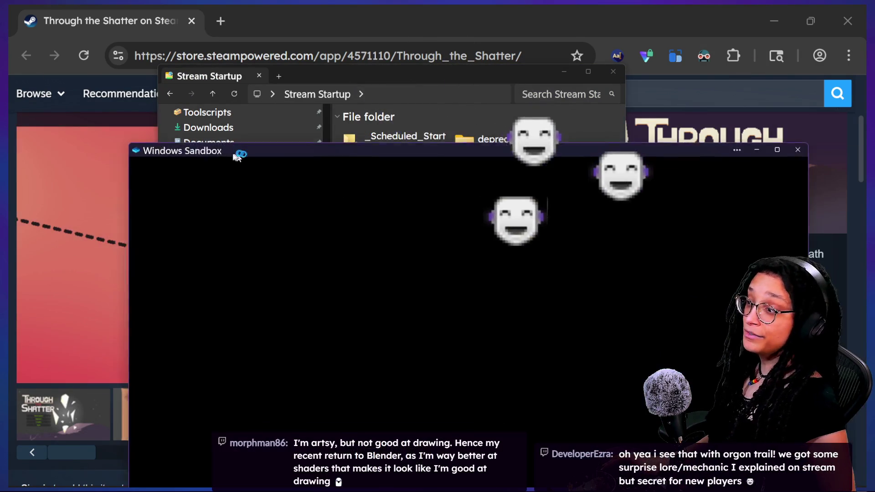
pyautogui.moveTo(237, 156)
pyautogui.mouseDown()
pyautogui.moveTo(164, 86)
pyautogui.moveTo(184, 55)
pyautogui.mouseUp()
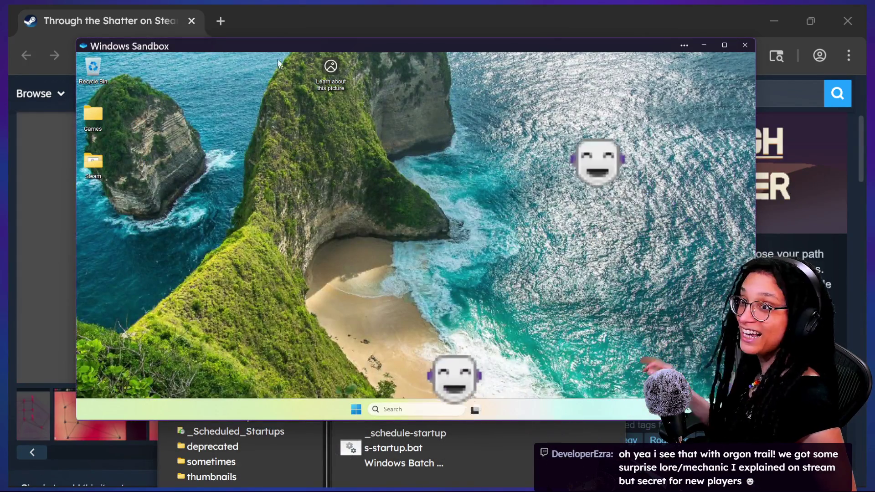
# - Run the Steam batch file from the sandbox's Steam folder, then minimise the sandbox window
pyautogui.doubleClick(102, 166)
pyautogui.doubleClick(255, 188)
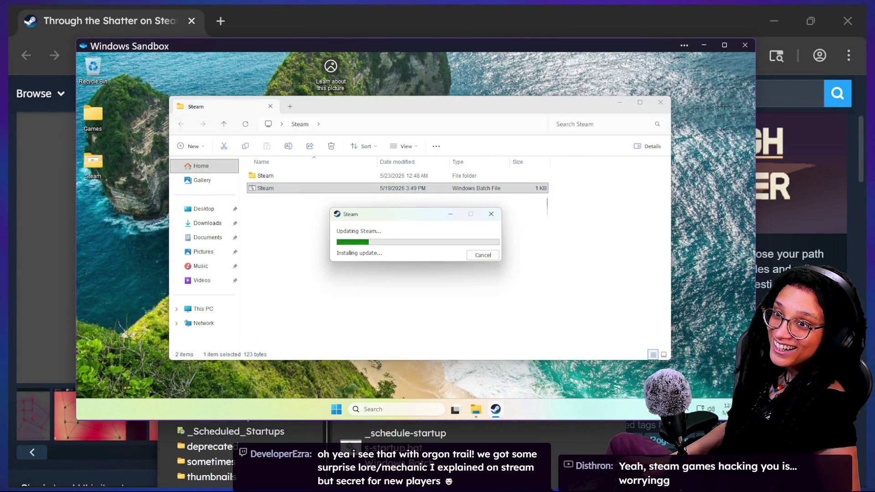
pyautogui.hotkey('alt', 'Tab')
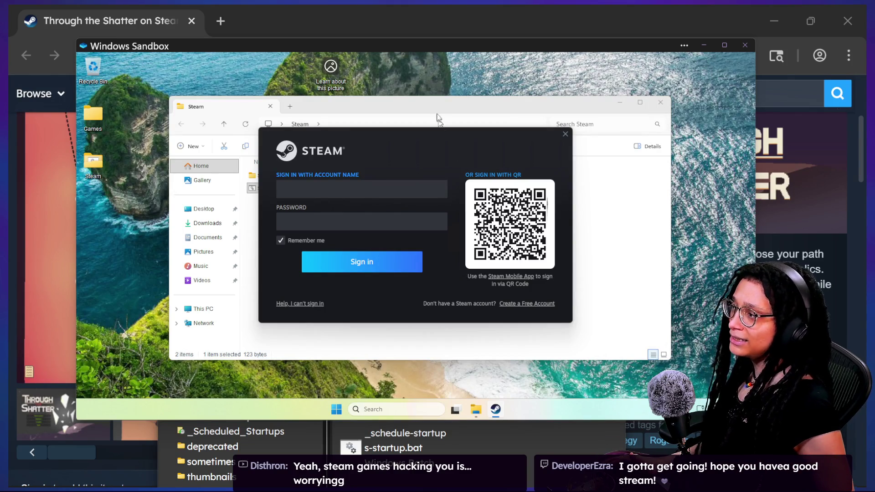
pyautogui.click(704, 45)
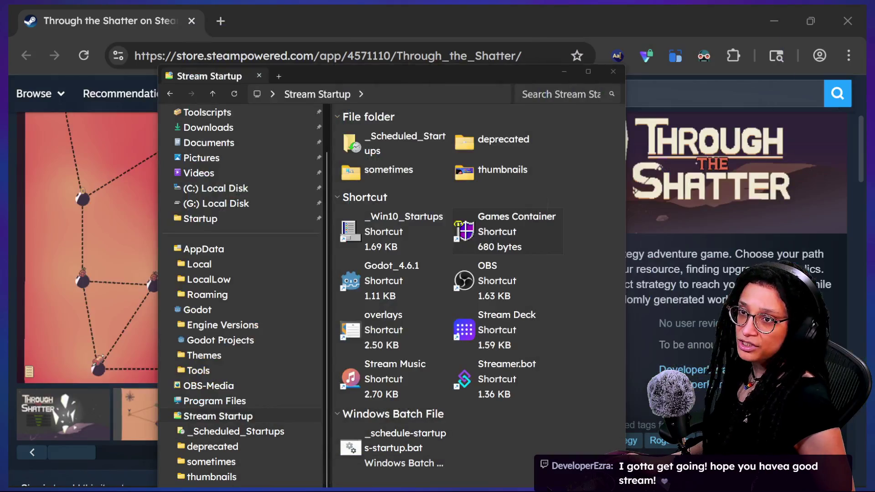
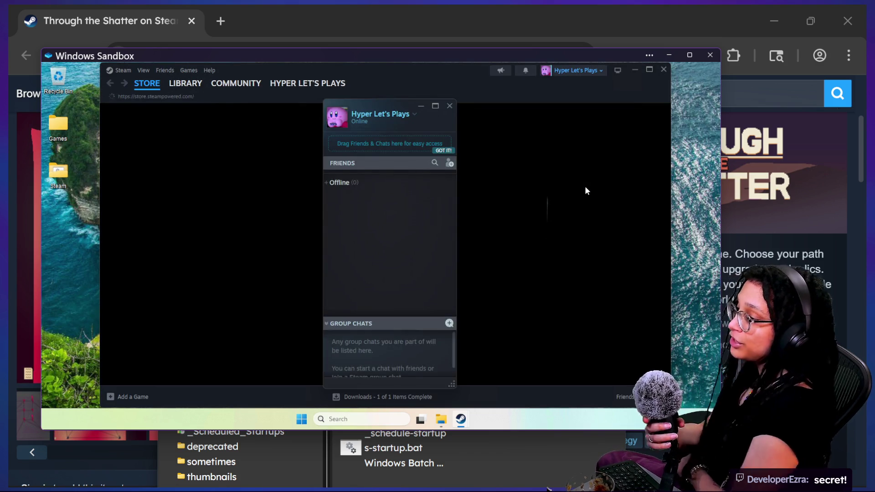
# - Close the Friends list and maximize the Steam client
pyautogui.moveTo(382, 107)
pyautogui.mouseDown()
pyautogui.moveTo(434, 101)
pyautogui.moveTo(385, 97)
pyautogui.moveTo(392, 93)
pyautogui.mouseUp()
pyautogui.click(461, 96)
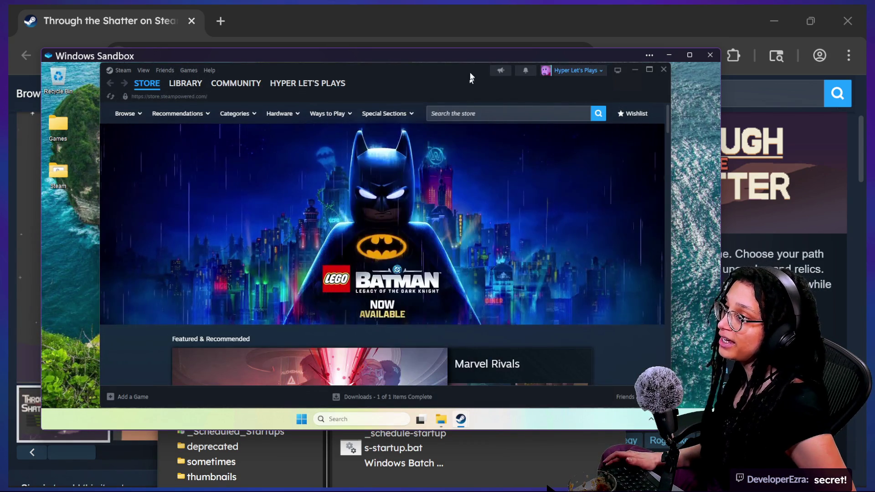
pyautogui.doubleClick(470, 69)
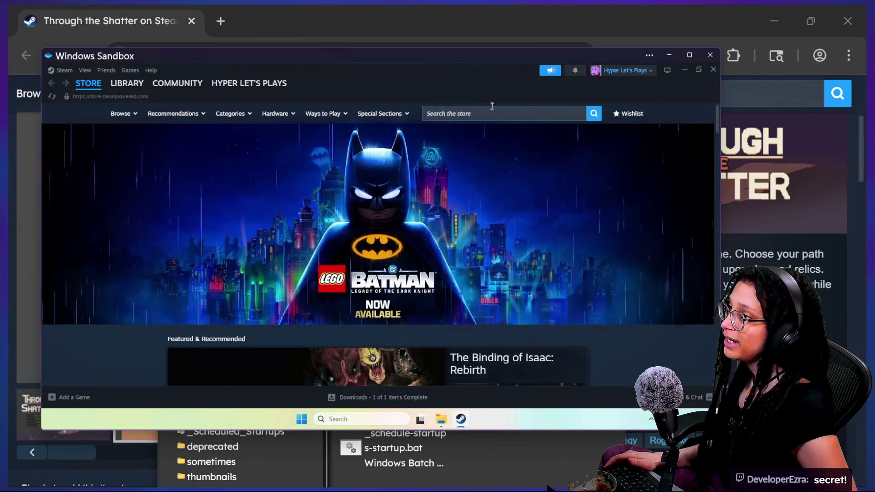
# - Search the Steam store for 'through the shatter' and open its store page
pyautogui.click(547, 114)
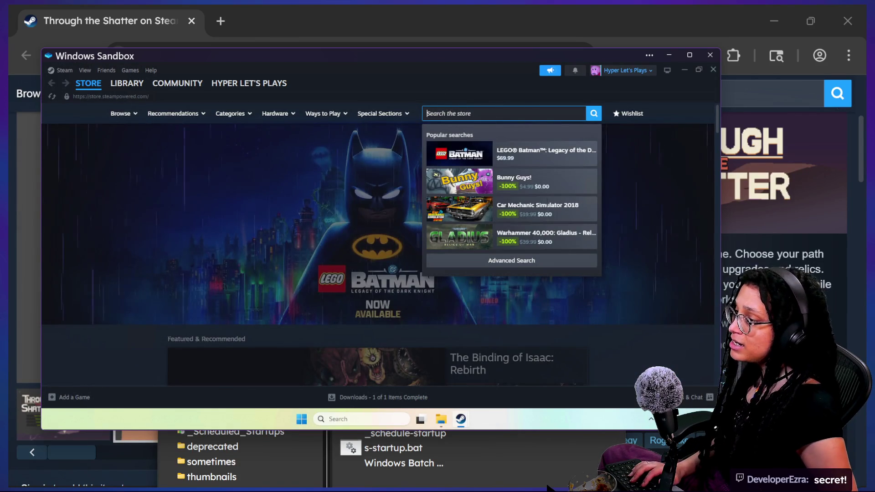
pyautogui.write('through the shart')
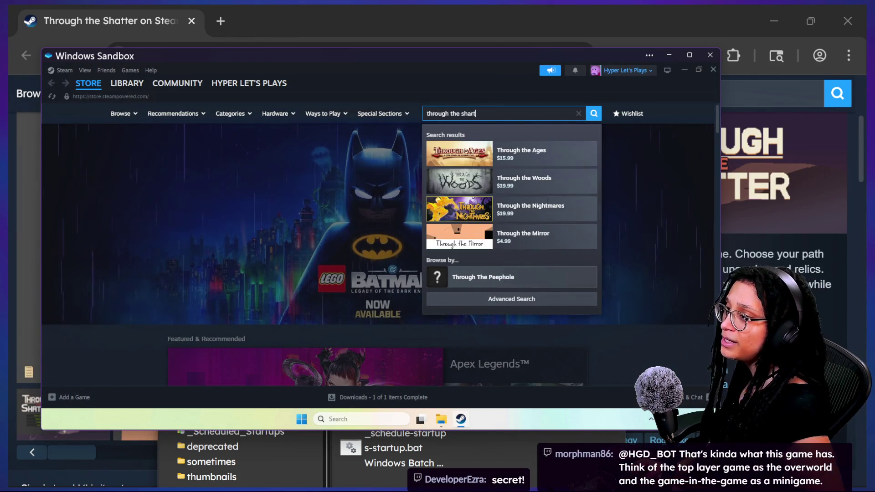
pyautogui.press('BackSpace')
pyautogui.press('BackSpace')
pyautogui.write('tter')
pyautogui.click(581, 155)
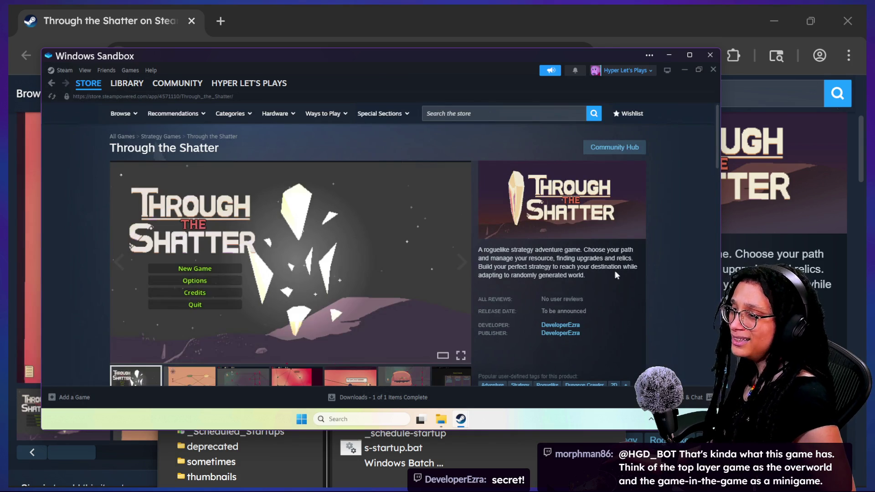
# - Add Through the Shatter to the Steam wishlist
pyautogui.scroll(-5, 447, 304)
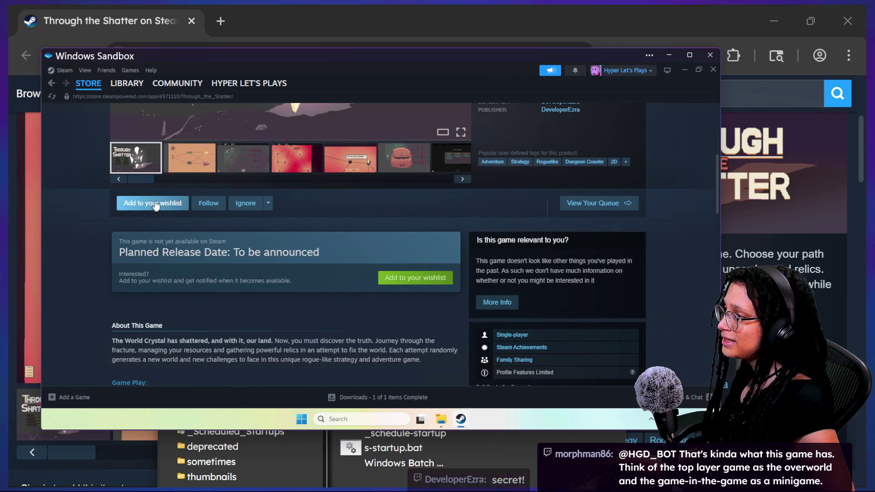
pyautogui.click(155, 205)
pyautogui.scroll(1, 198, 189)
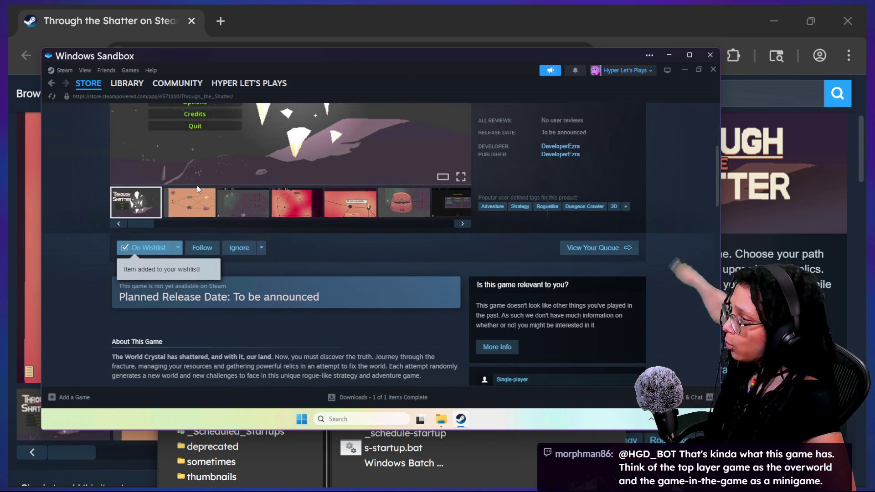
pyautogui.scroll(4, 199, 189)
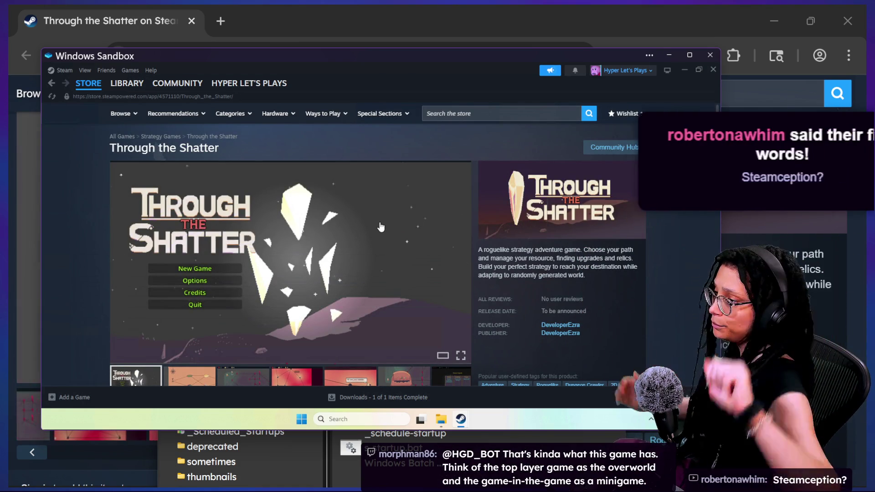
pyautogui.scroll(-10, 410, 231)
pyautogui.scroll(10, 437, 234)
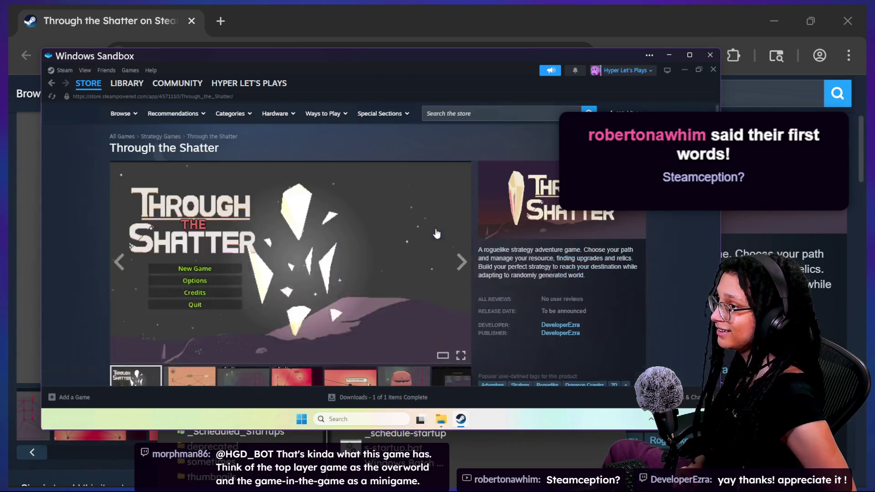
# - Minimize Windows Sandbox and bring the Through the Shatter store page to the front
pyautogui.moveTo(443, 59)
pyautogui.mouseDown()
pyautogui.moveTo(666, 73)
pyautogui.moveTo(484, 115)
pyautogui.moveTo(609, 237)
pyautogui.moveTo(569, 101)
pyautogui.moveTo(519, 62)
pyautogui.mouseUp()
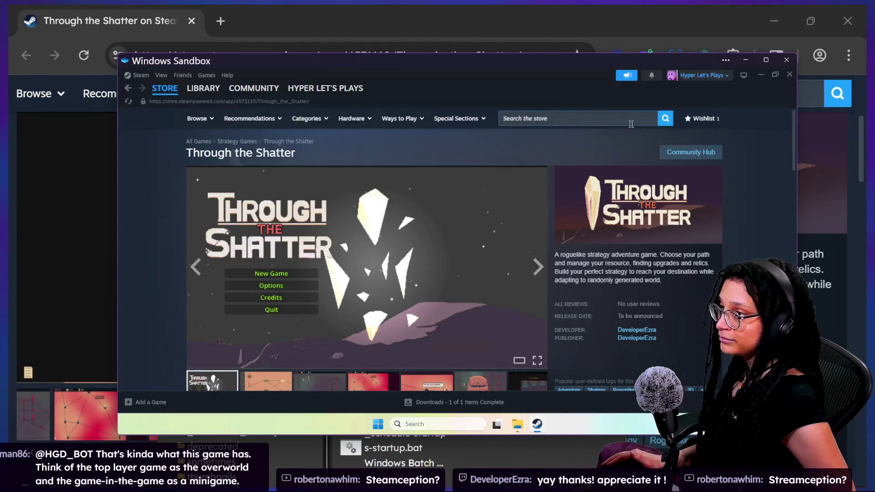
pyautogui.moveTo(589, 62); pyautogui.dragTo(554, 142)
pyautogui.click(711, 138)
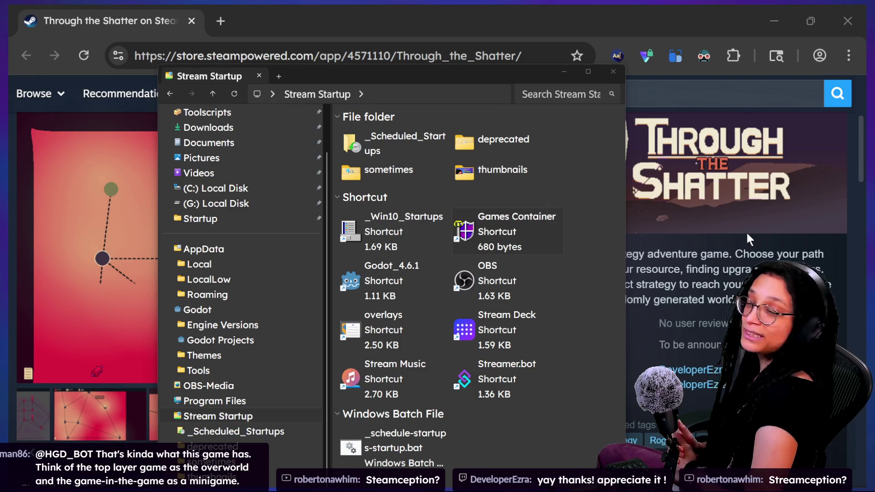
pyautogui.click(745, 231)
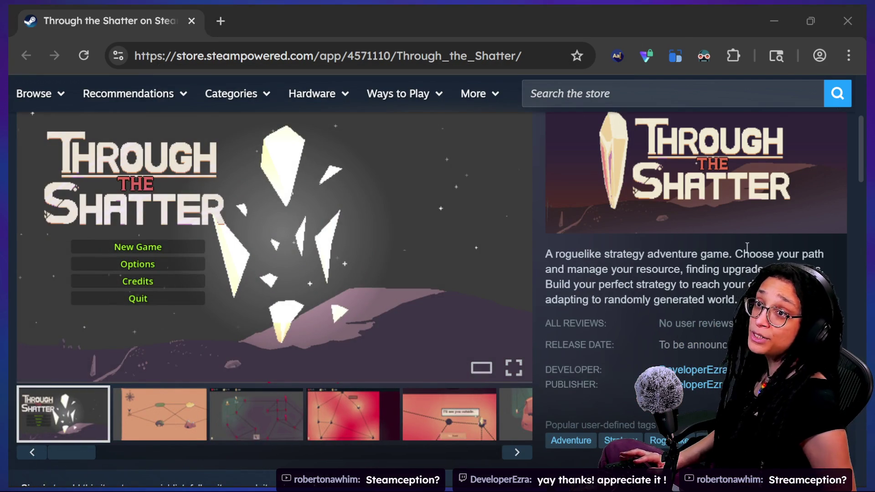
pyautogui.hotkey('alt', 'Tab')
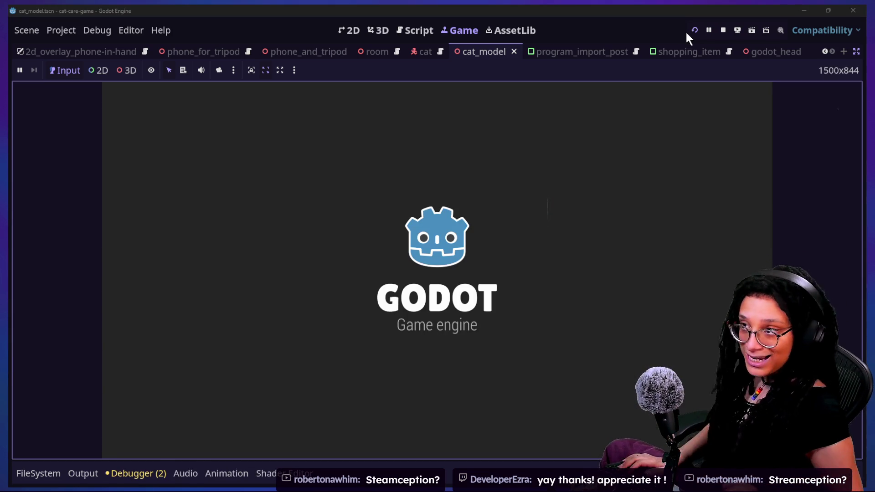
# - Post the !jam command in the stream chat
pyautogui.hotkey('alt', 'Tab')
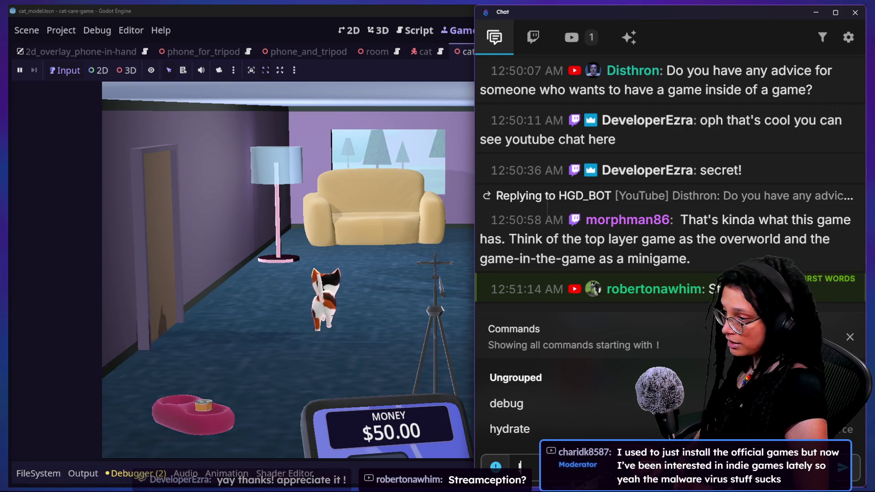
pyautogui.write('k')
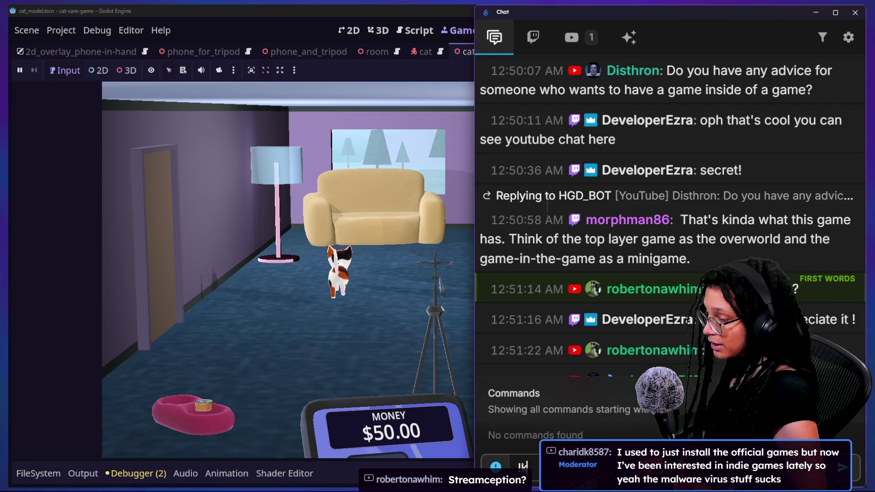
pyautogui.press('Return')
# - Pet the cat on the couch four times, then zoom into the room's computer screen
pyautogui.click(370, 246)
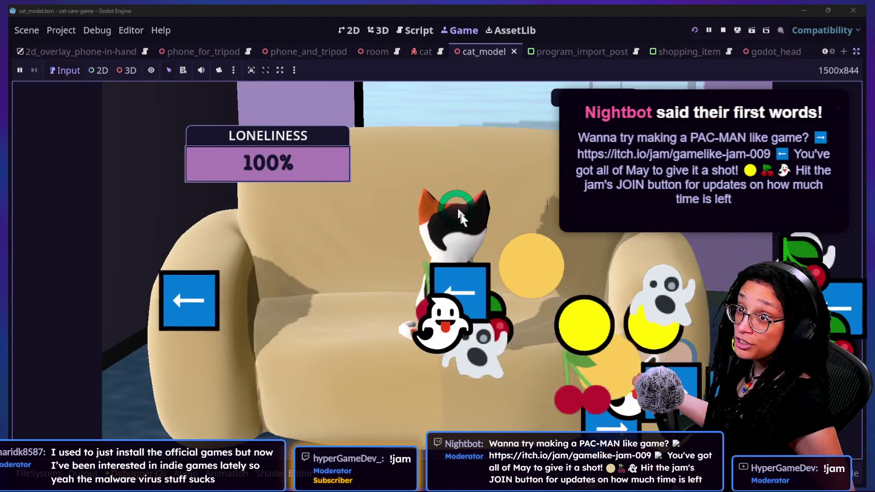
pyautogui.click(454, 201)
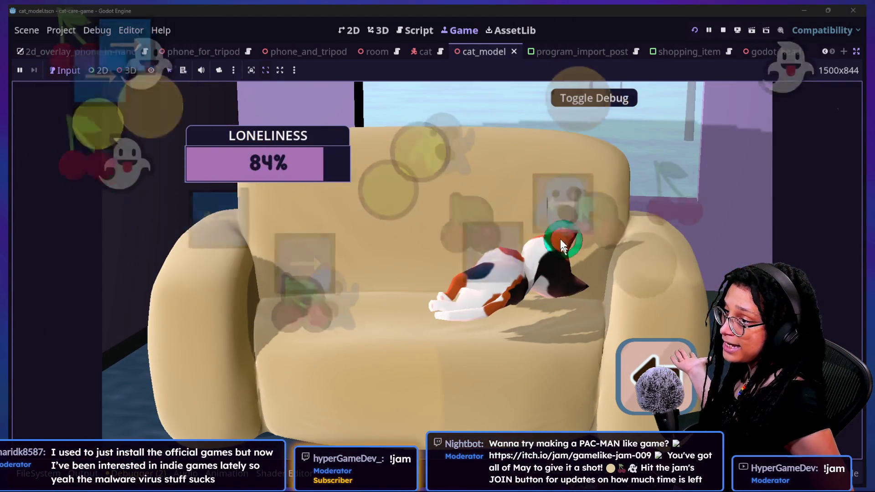
pyautogui.click(561, 236)
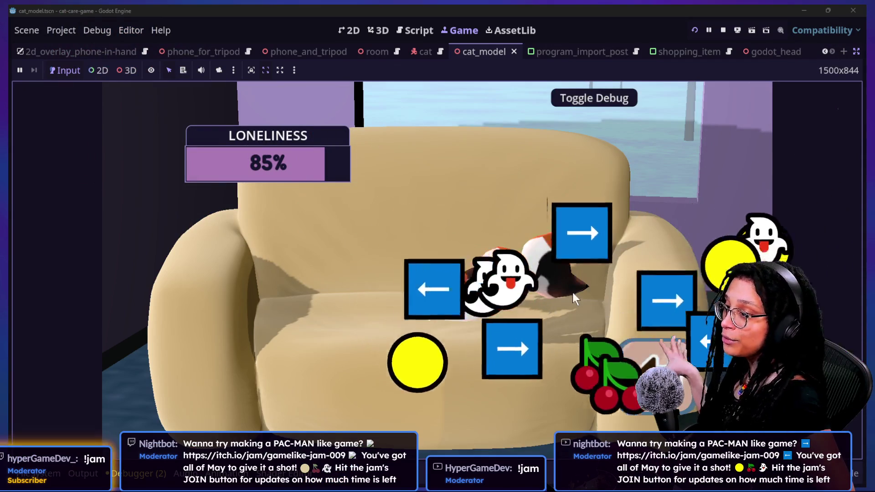
pyautogui.click(561, 239)
pyautogui.click(506, 256)
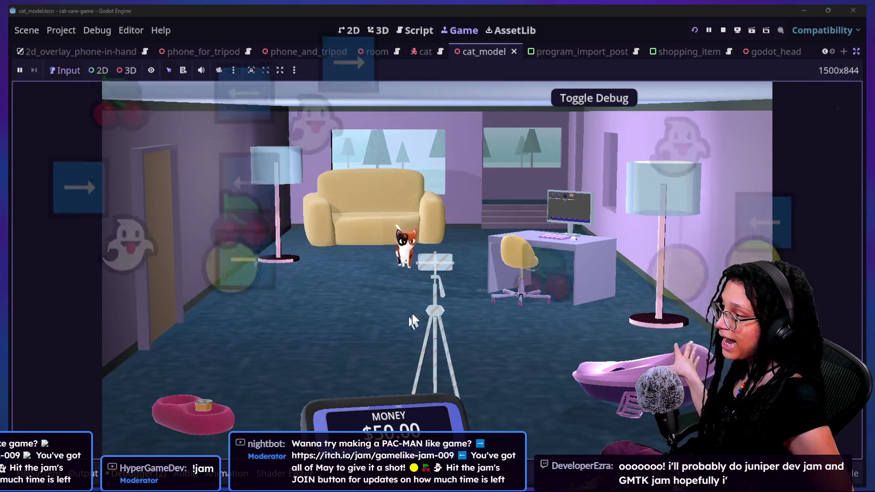
pyautogui.click(429, 300)
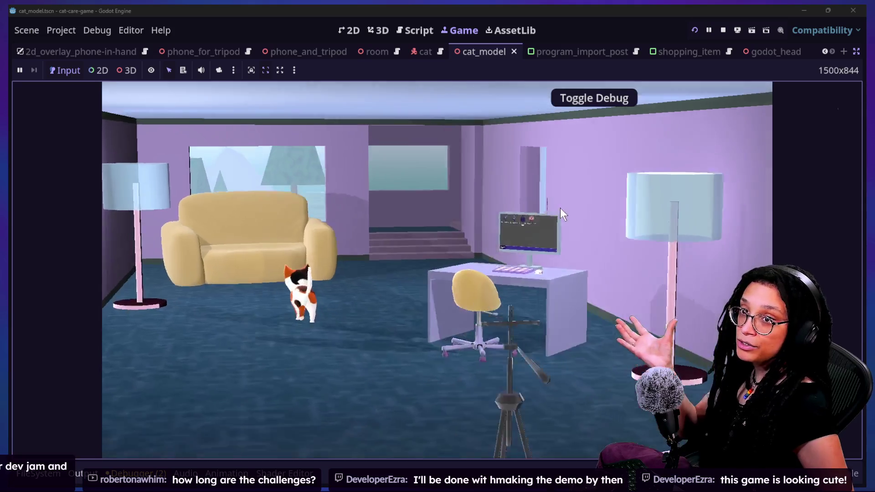
pyautogui.click(560, 208)
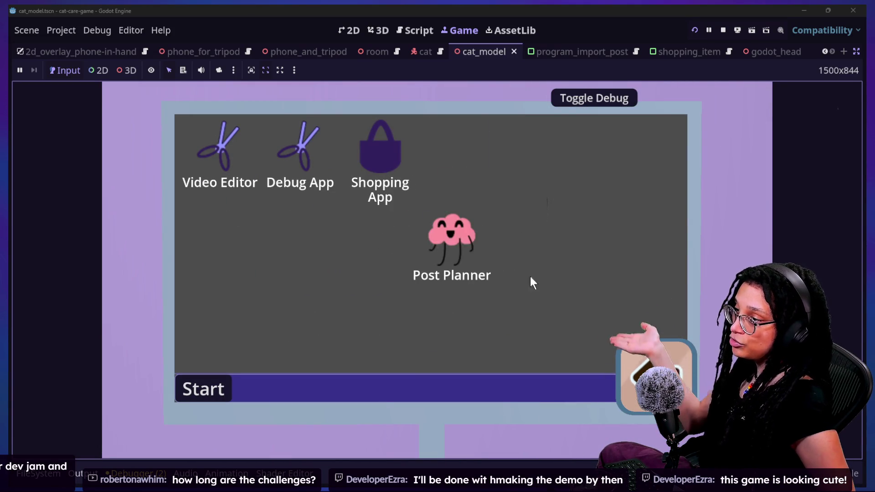
# - Open Post Planner, start planning, and choose Catstagram as the platform
pyautogui.click(433, 226)
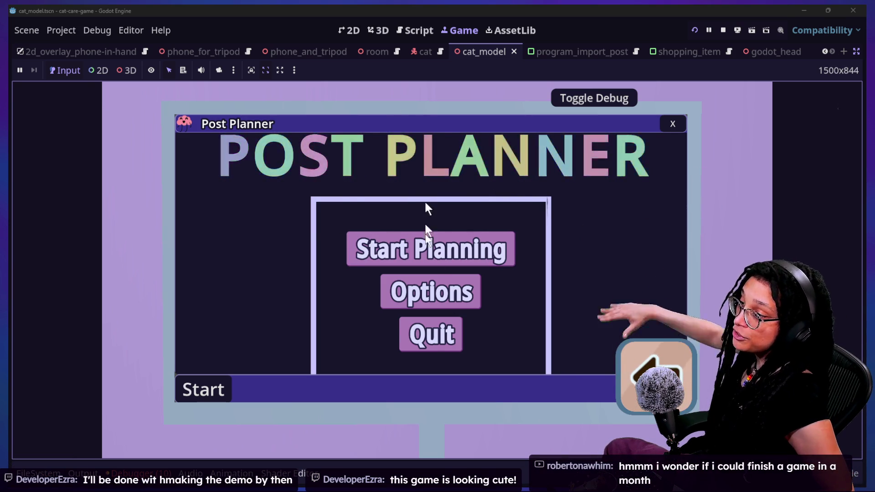
pyautogui.click(436, 244)
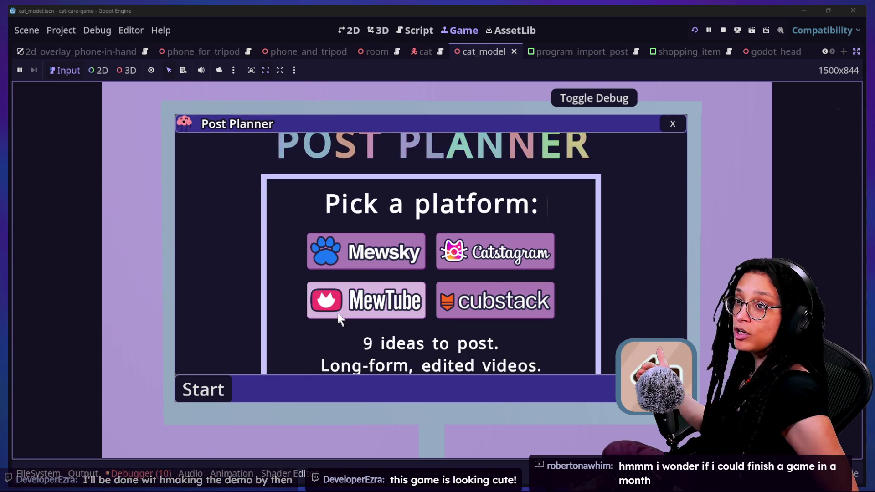
pyautogui.click(500, 253)
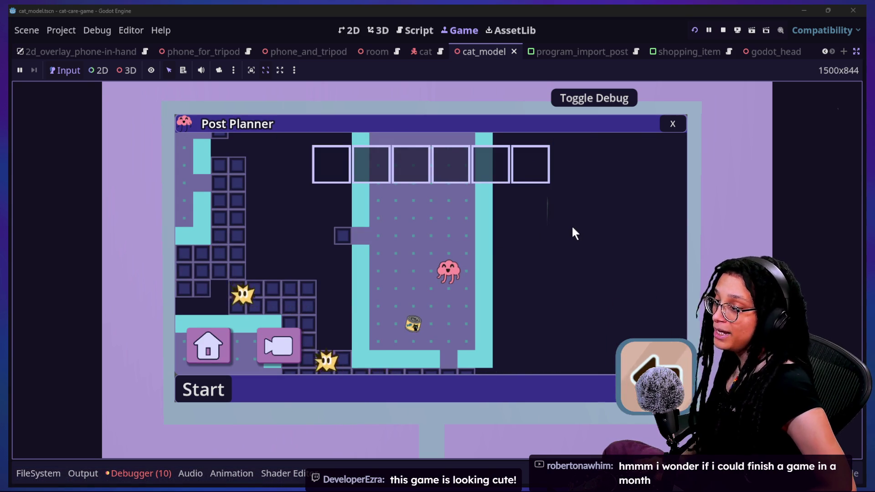
# - Steer the cat through the maze with the arrow keys to collect the cat food and cat tree
pyautogui.press('Left')
pyautogui.press('Up')
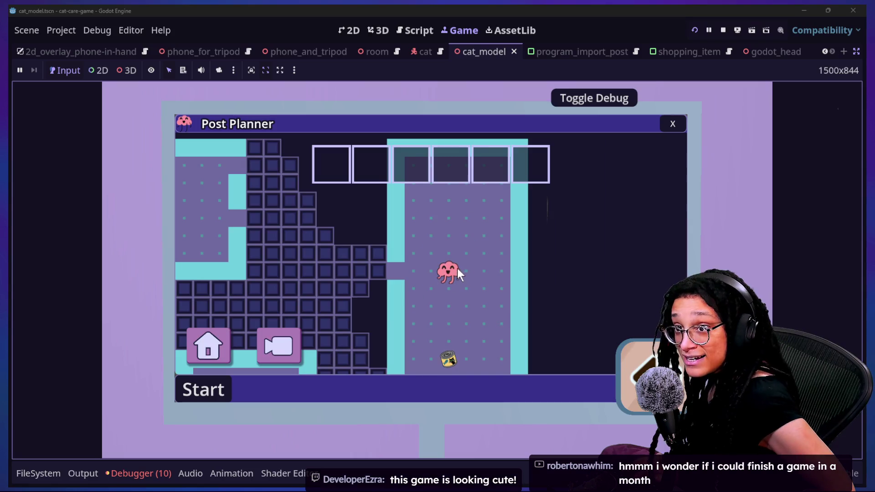
pyautogui.press('Right')
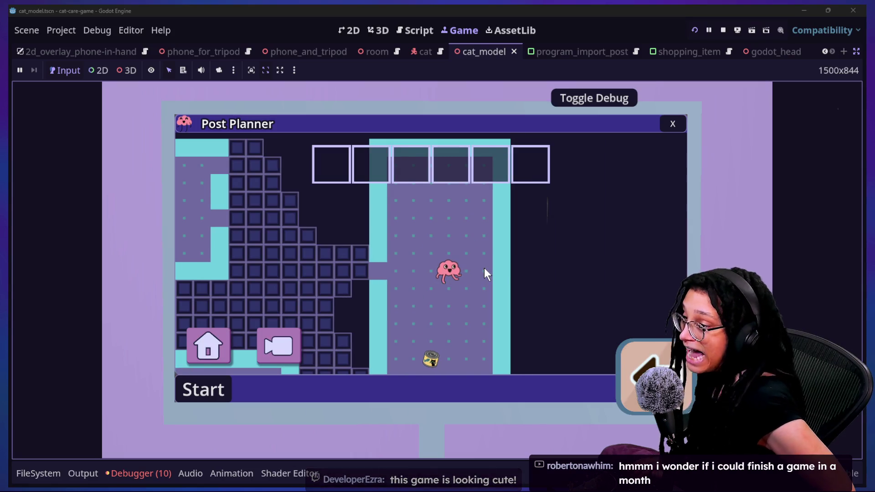
pyautogui.press('Left')
pyautogui.press('Down')
pyautogui.press('Down')
pyautogui.press('Down')
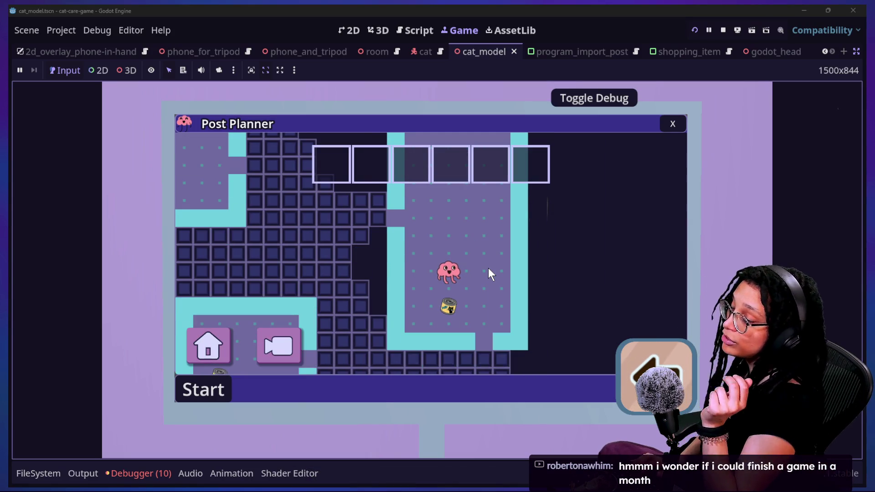
pyautogui.press('Right')
pyautogui.press('Down')
pyautogui.press('Down')
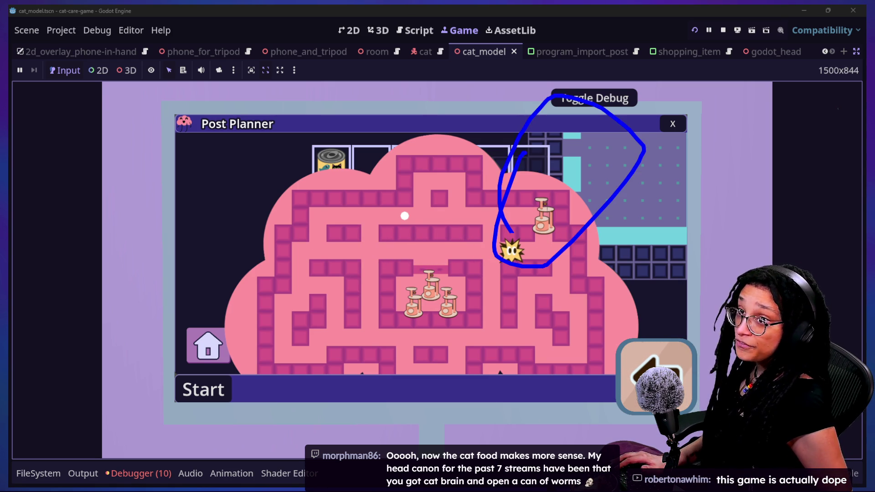
pyautogui.press('Escape')
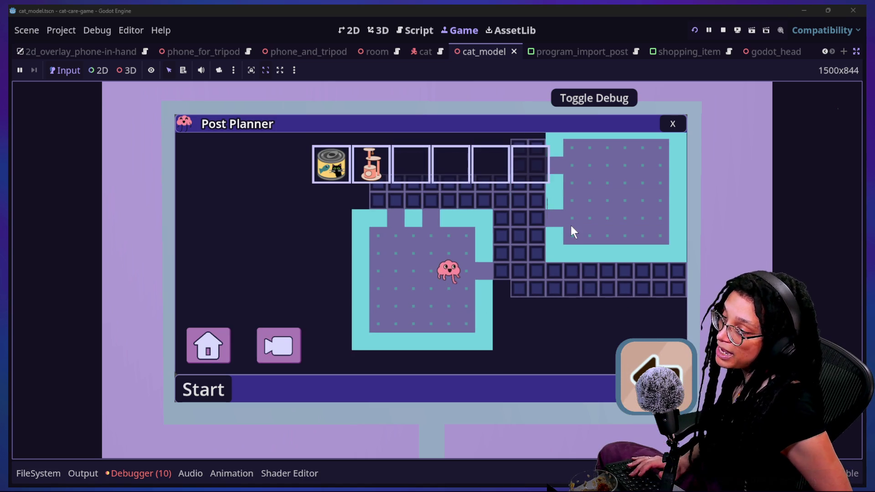
# - Close Post Planner, browse the Shopping App, then close it and reopen Post Planner
pyautogui.click(671, 125)
pyautogui.click(372, 158)
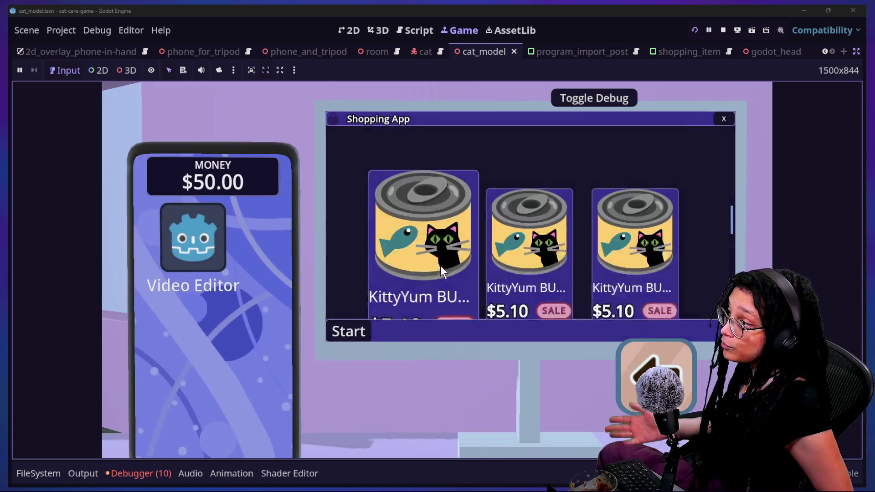
pyautogui.scroll(-3, 440, 267)
pyautogui.scroll(-3, 440, 266)
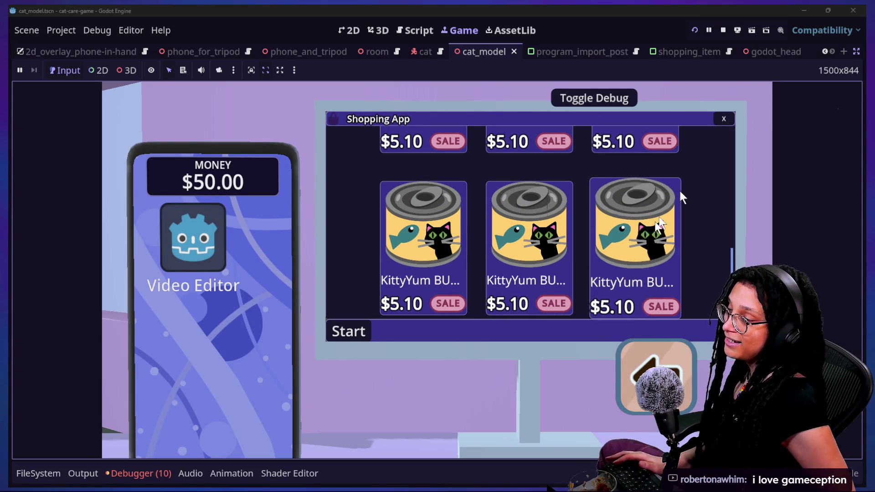
pyautogui.click(725, 119)
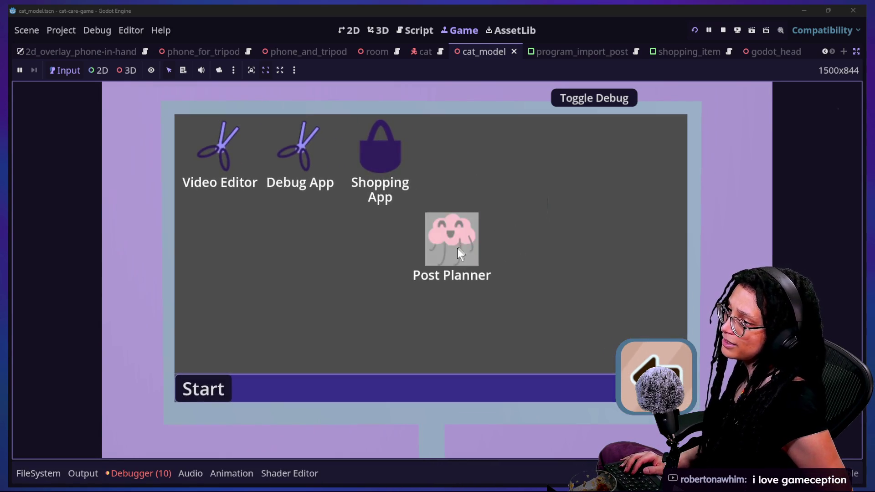
pyautogui.click(457, 248)
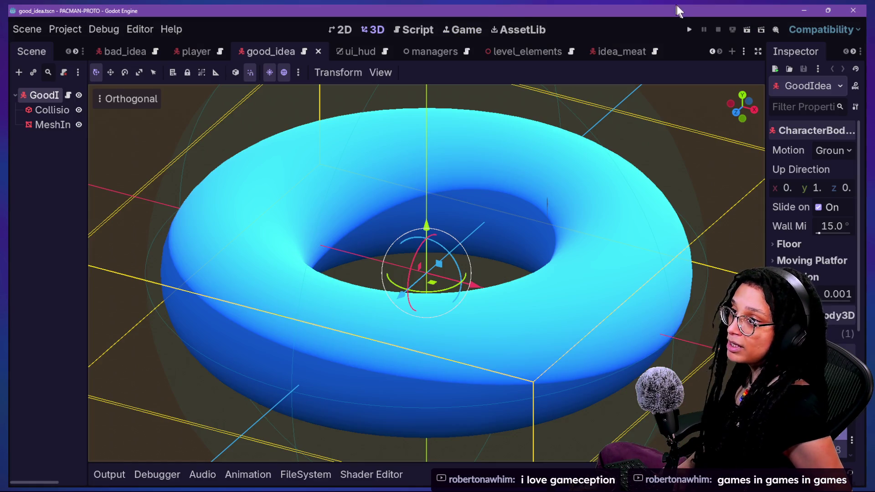
# - Run the PACMAN-PROTO project and steer Pac-Man through the first level's dots
pyautogui.click(688, 29)
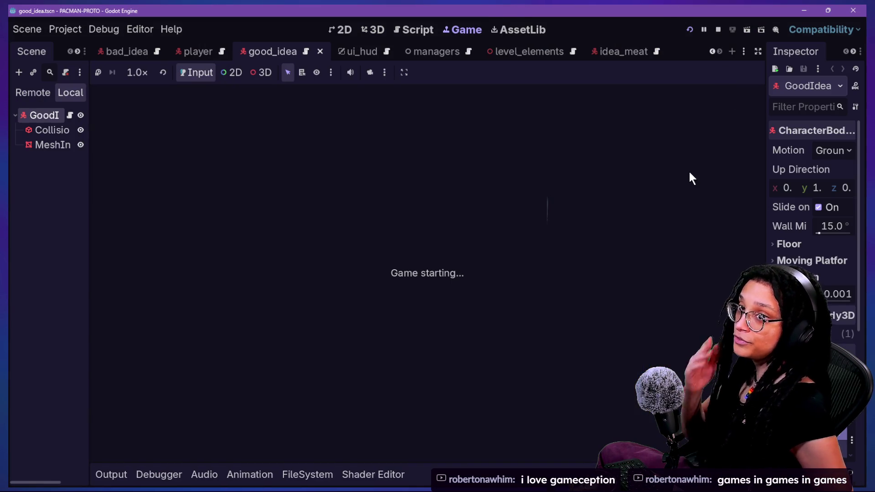
pyautogui.press('Left')
pyautogui.press('Down')
pyautogui.press('Right')
pyautogui.press('Up')
pyautogui.press('Right')
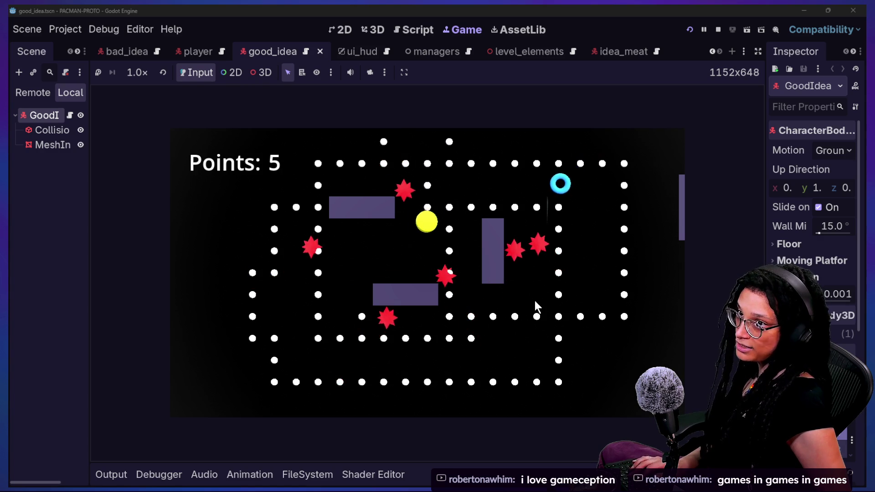
pyautogui.press('Down')
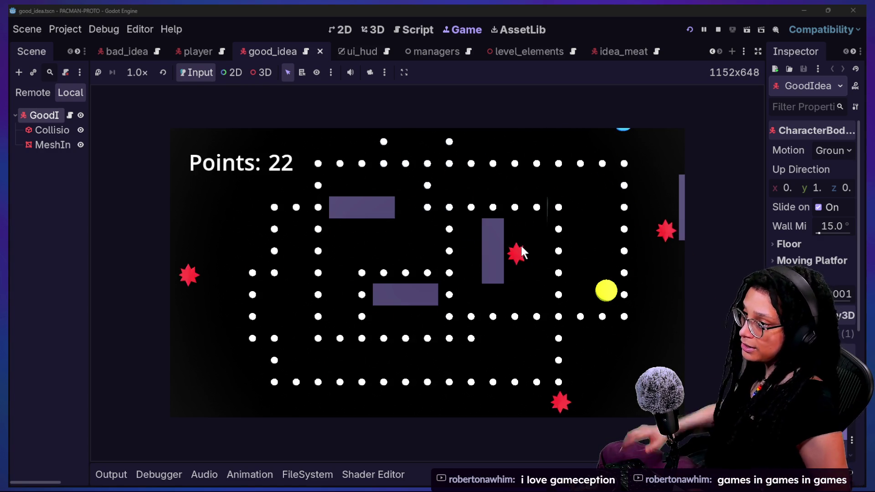
# - Play on after the level reset to 151 points, then bring up the Through the Shatter store page
pyautogui.press('Left')
pyautogui.press('Down')
pyautogui.press('Left')
pyautogui.press('Up')
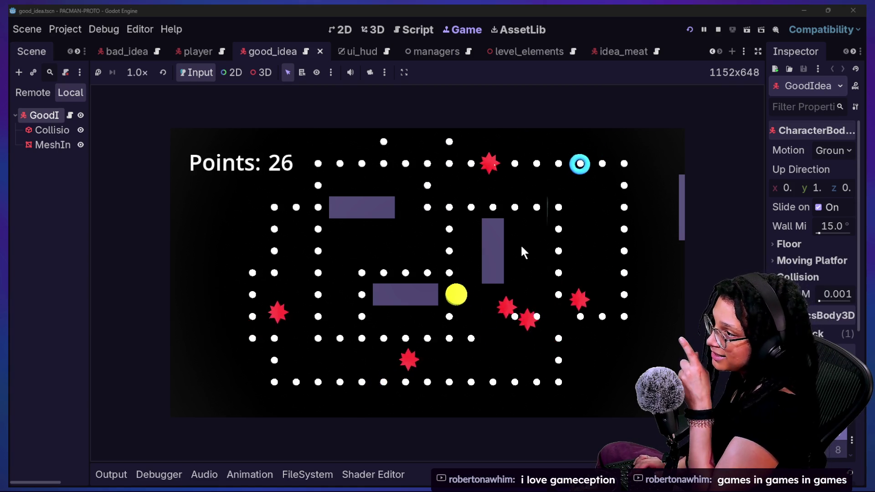
pyautogui.press('Left')
pyautogui.press('Down')
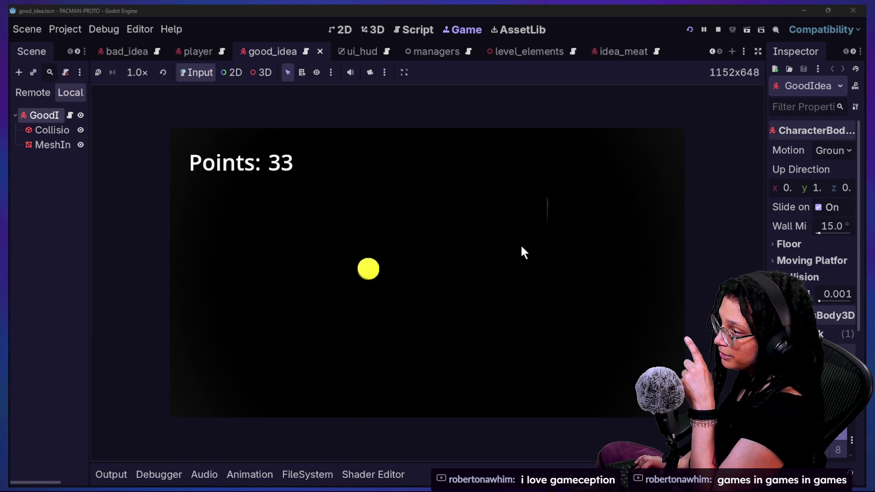
pyautogui.press('Up')
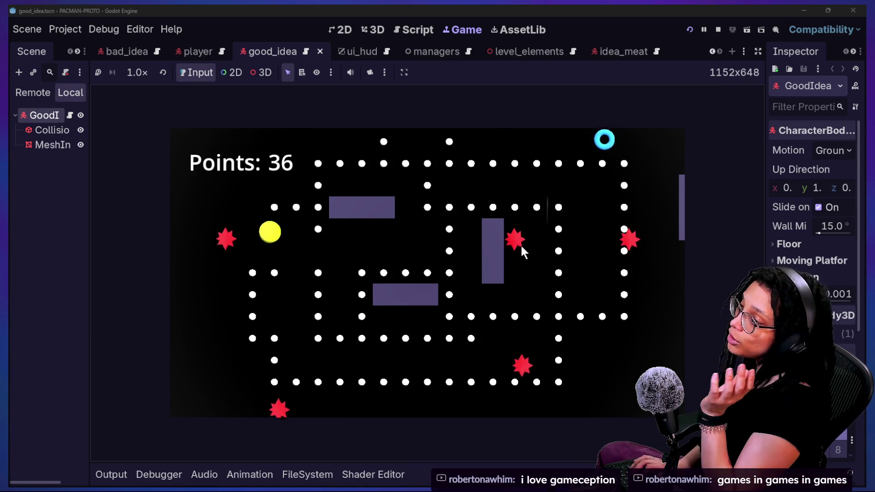
pyautogui.press('Right')
pyautogui.press('Left')
pyautogui.press('Down')
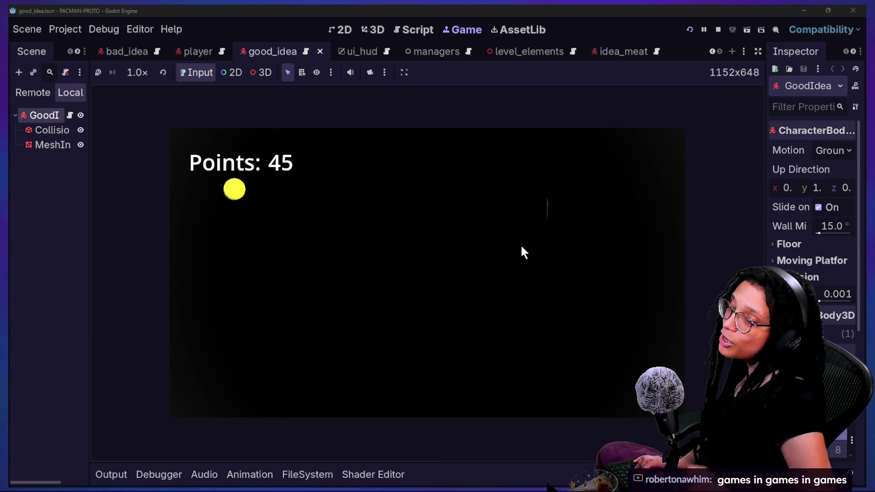
pyautogui.press('Right')
pyautogui.press('Up')
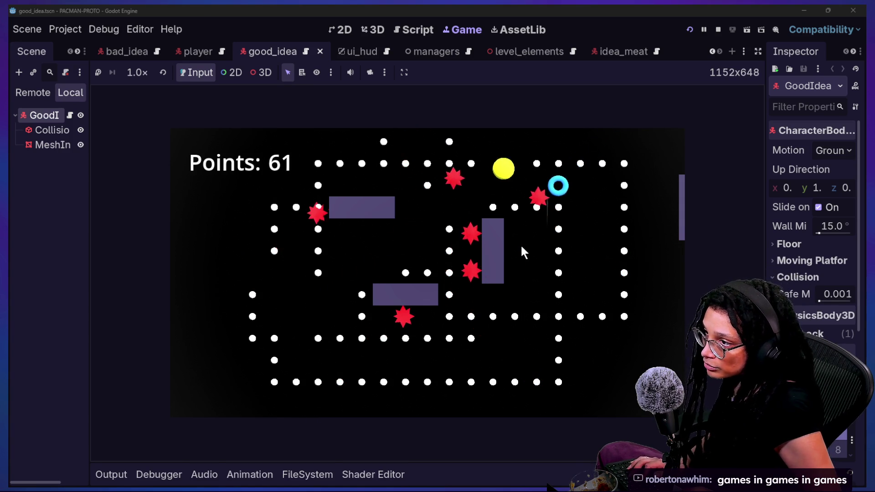
pyautogui.press('Down')
pyautogui.press('Left')
pyautogui.press('Up')
pyautogui.press('Left')
pyautogui.press('Up')
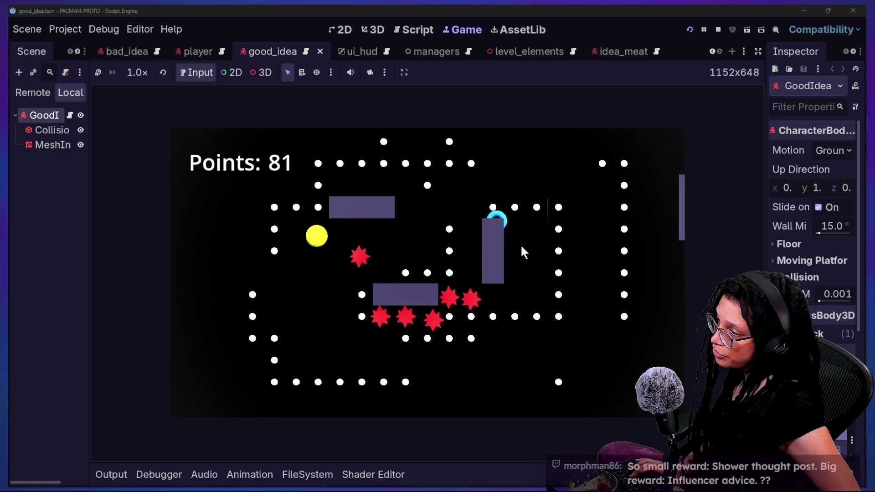
pyautogui.press('Right')
pyautogui.press('Down')
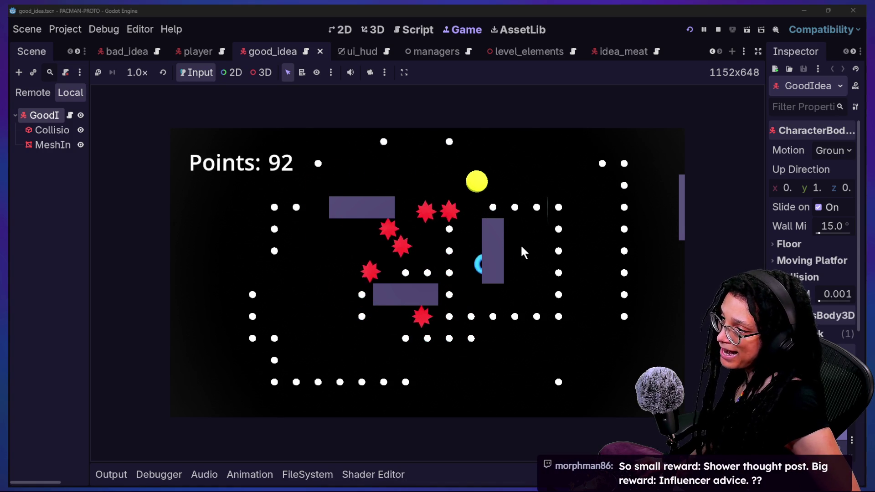
pyautogui.press('Left')
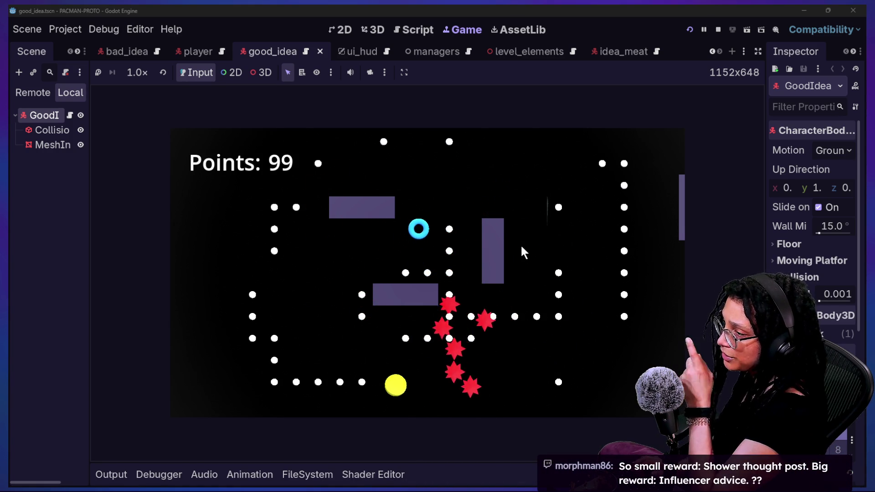
pyautogui.press('Up')
pyautogui.press('Right')
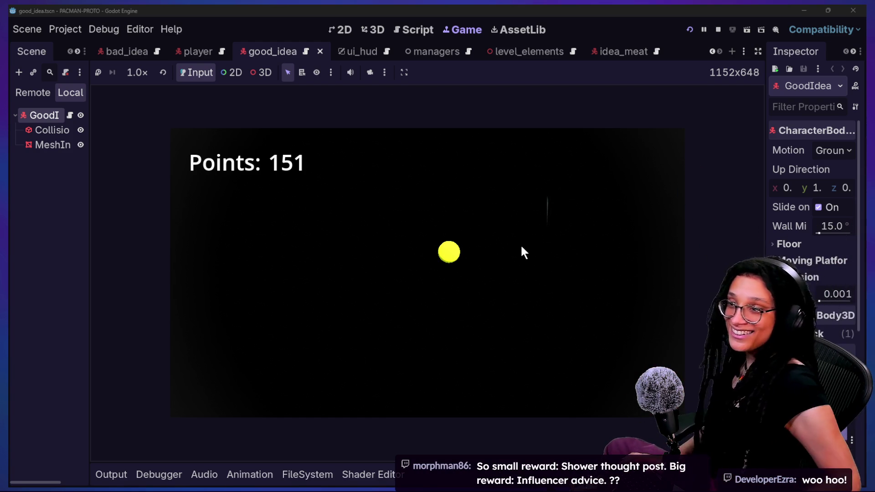
pyautogui.hotkey('alt', 'Tab')
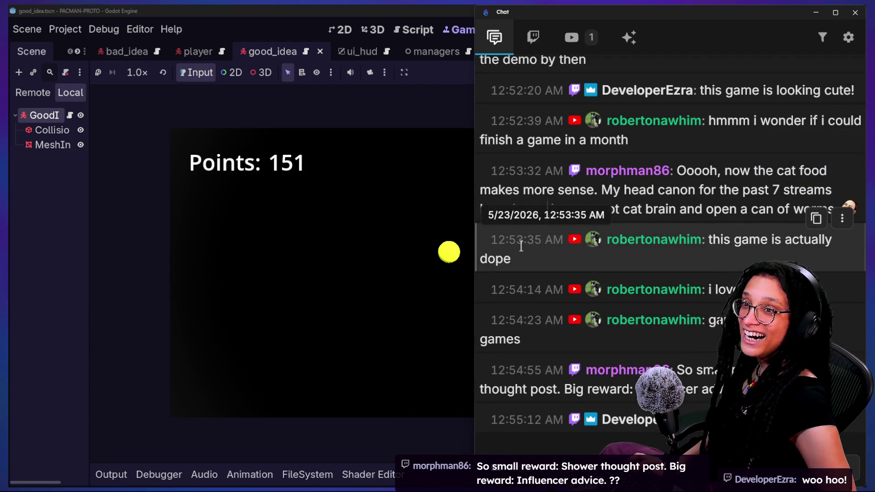
pyautogui.hotkey('alt', 'Tab')
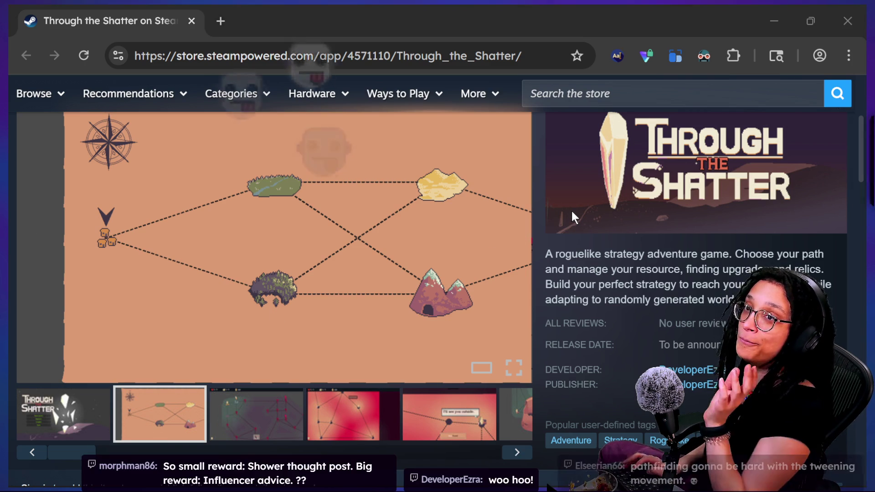
# - Stop the running cat-care-game and switch to the roguelike project's editor showing thought_battle
pyautogui.hotkey('alt', 'Tab')
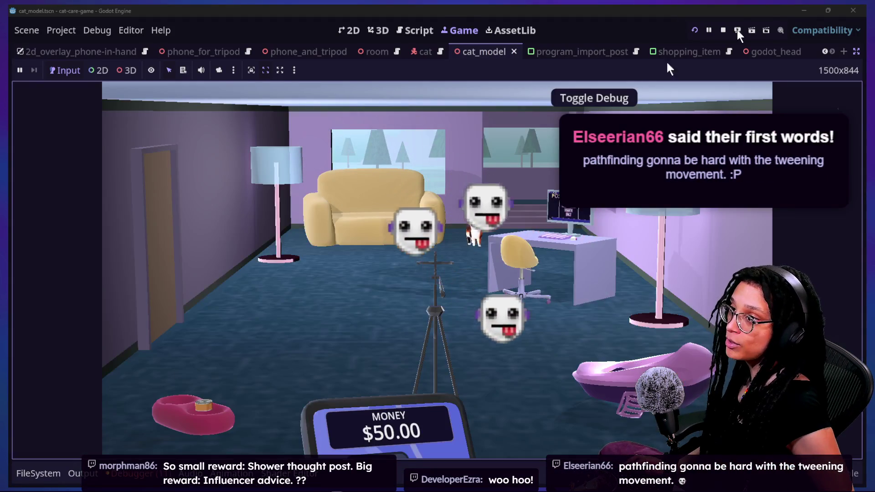
pyautogui.click(723, 29)
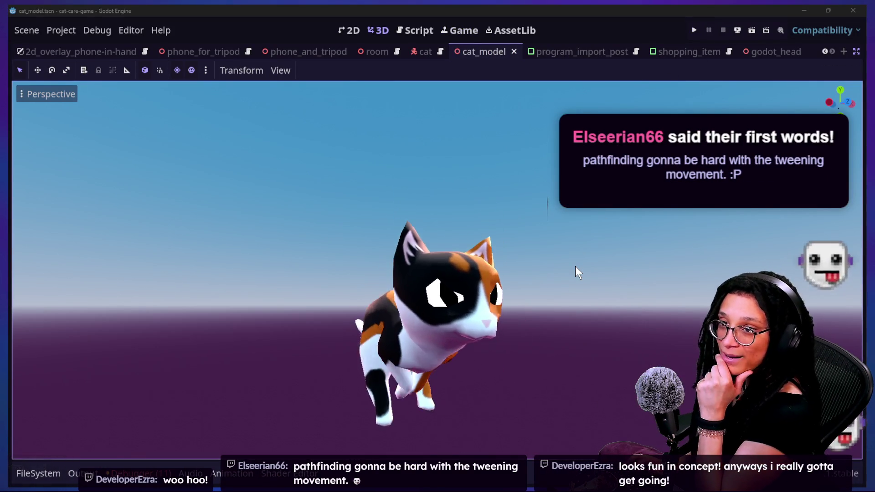
pyautogui.hotkey('alt', 'Tab')
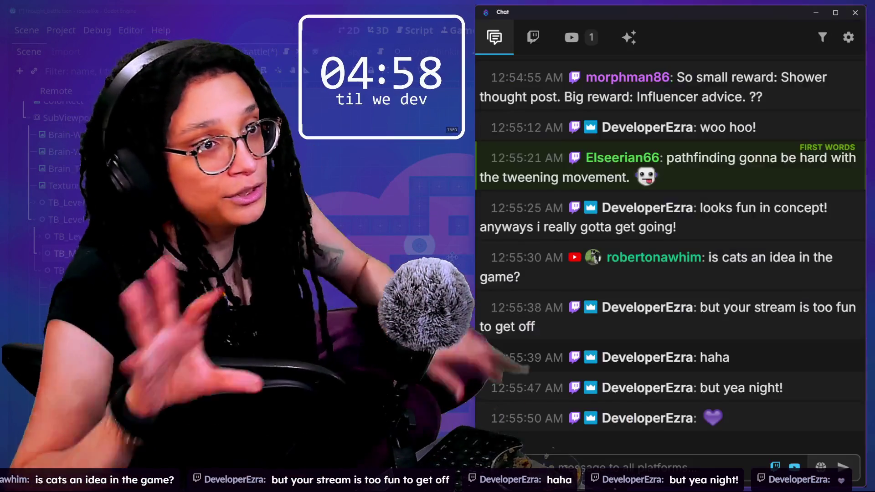
pyautogui.moveTo(788, 286)
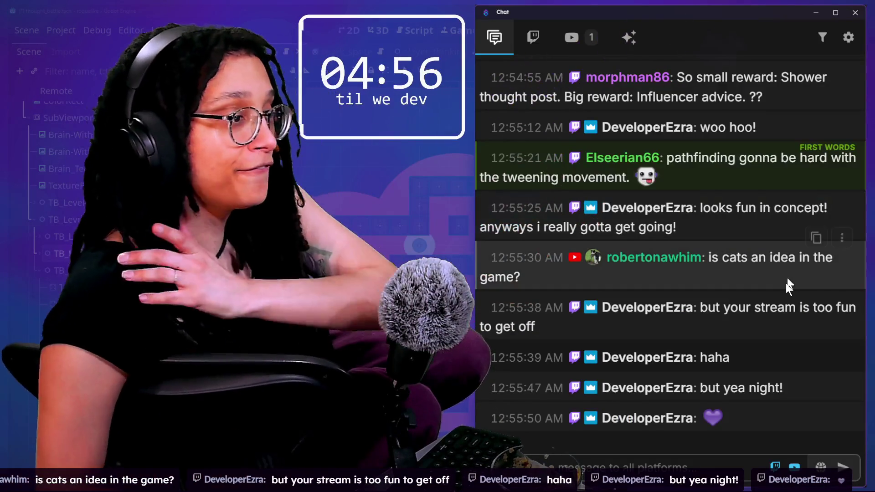
pyautogui.scroll(10, 702, 275)
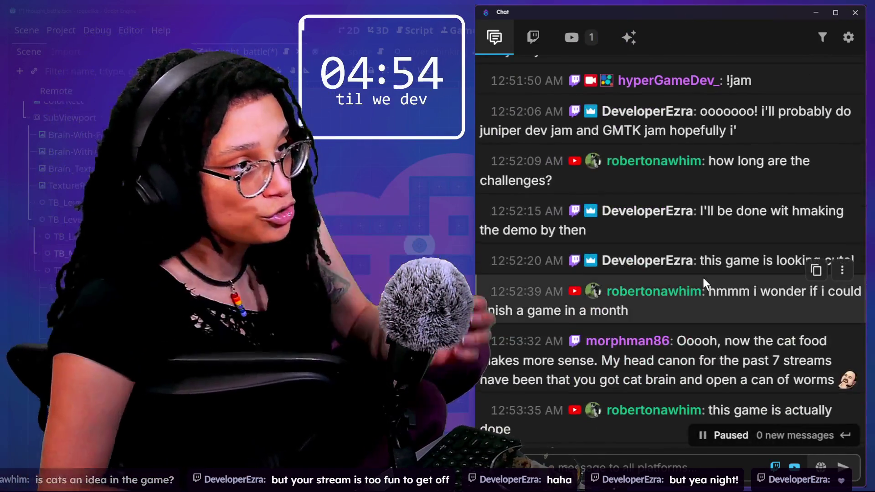
pyautogui.scroll(10, 701, 275)
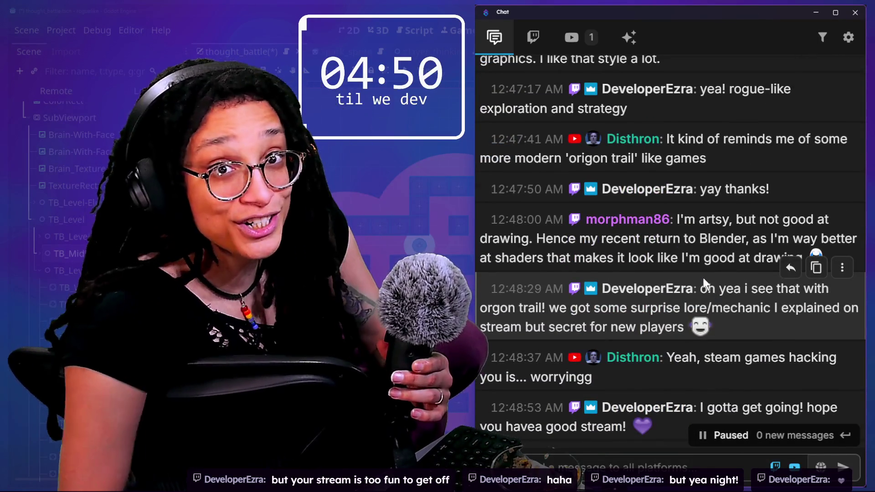
pyautogui.scroll(5, 622, 387)
pyautogui.scroll(5, 622, 385)
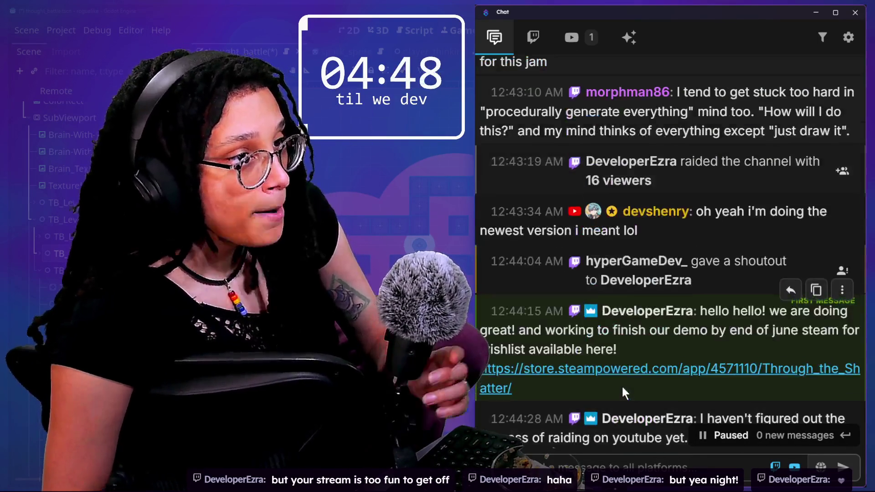
pyautogui.moveTo(851, 209); pyautogui.dragTo(678, 171)
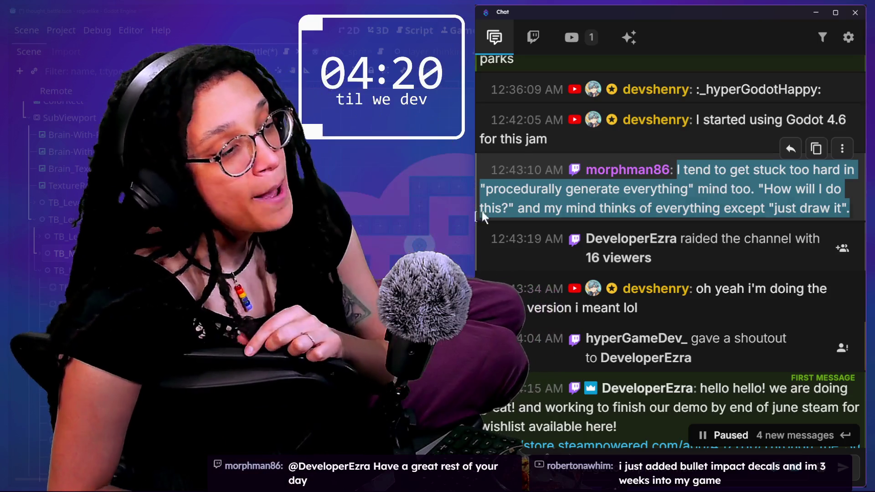
pyautogui.scroll(2, 629, 205)
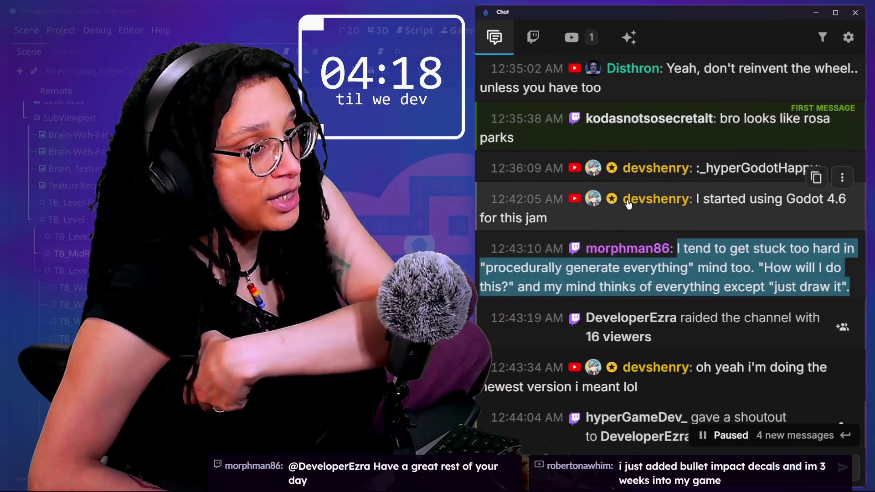
pyautogui.scroll(15, 628, 204)
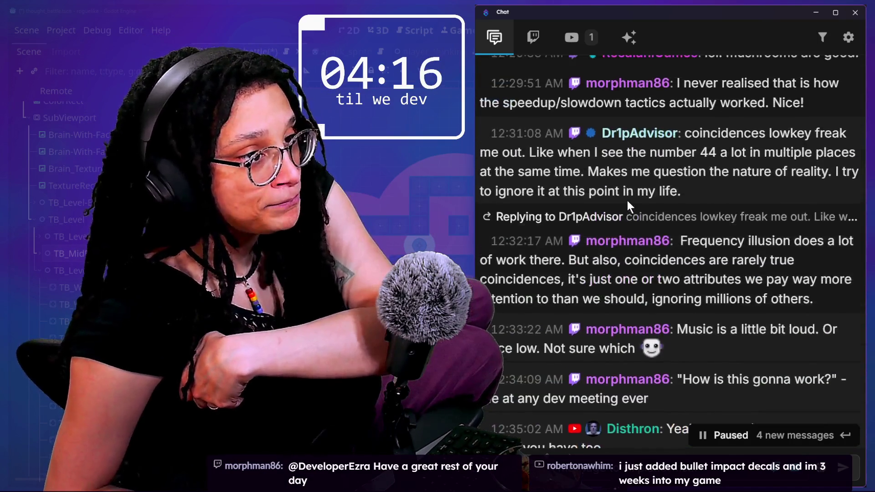
pyautogui.scroll(15, 627, 204)
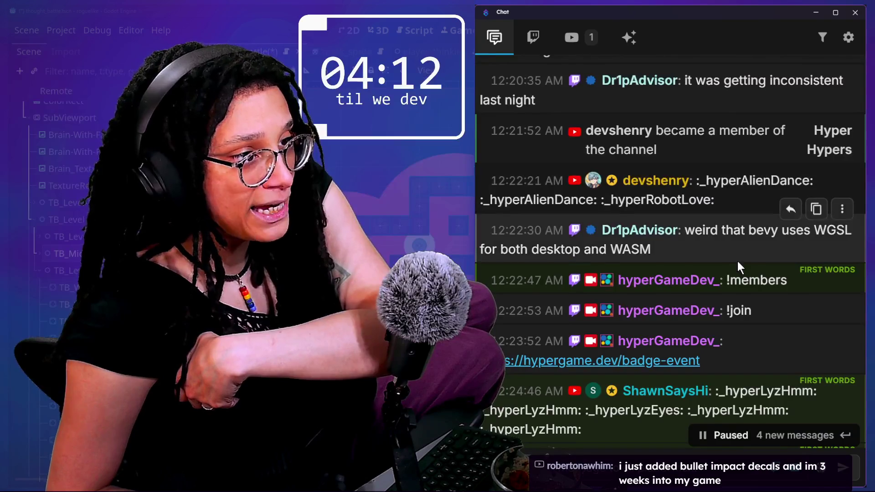
pyautogui.scroll(10, 739, 267)
pyautogui.scroll(5, 737, 267)
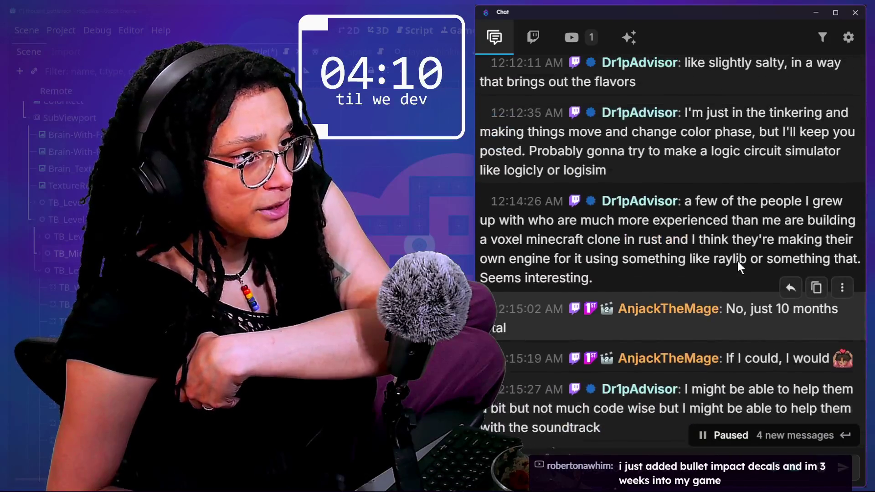
pyautogui.moveTo(728, 243); pyautogui.dragTo(704, 210)
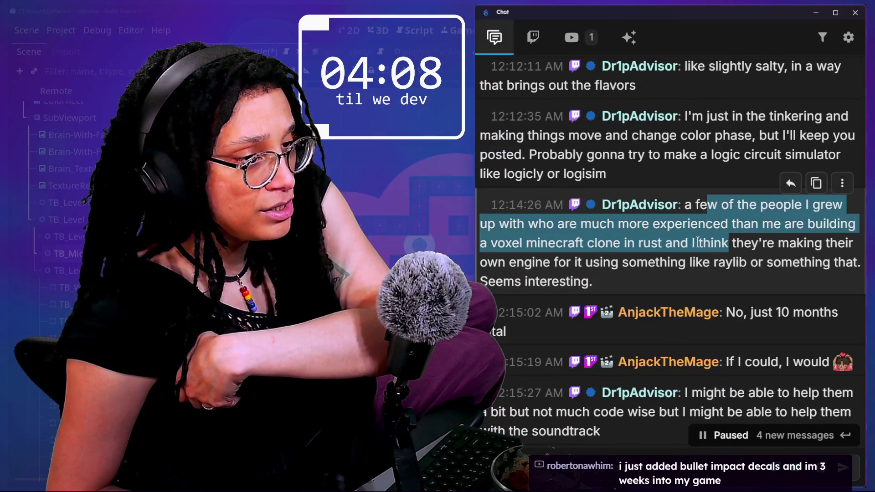
pyautogui.scroll(2, 699, 242)
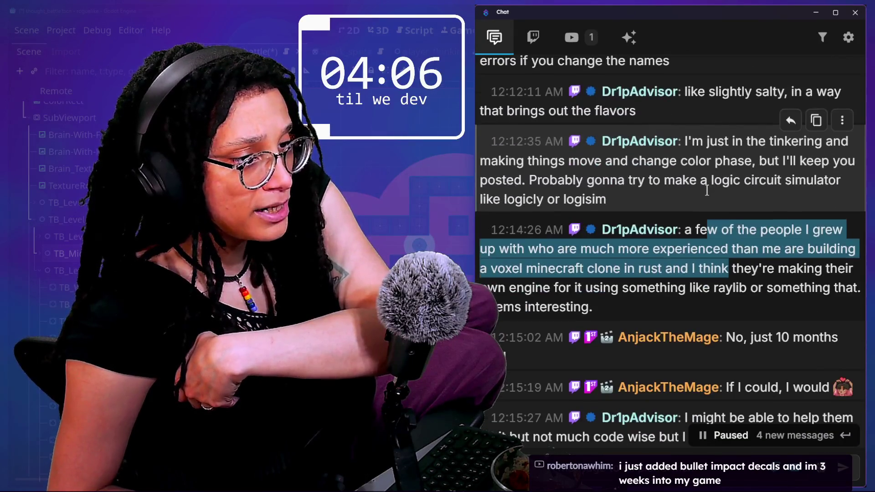
pyautogui.scroll(-6, 604, 275)
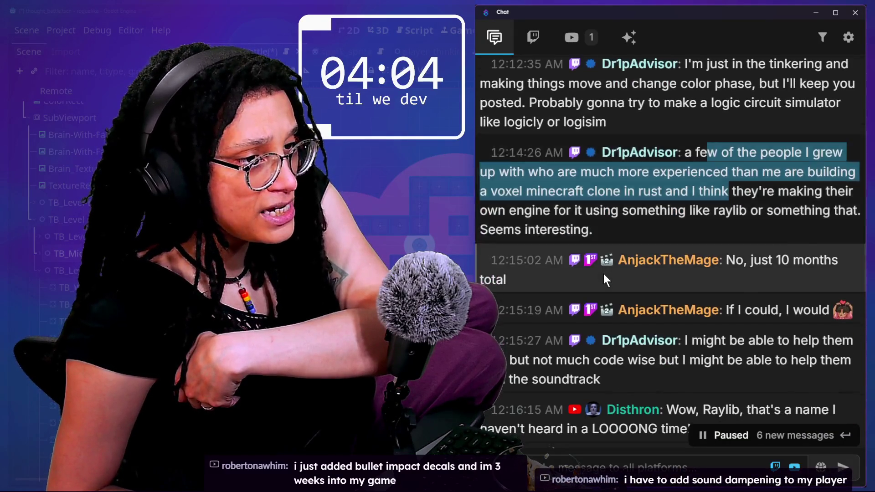
pyautogui.scroll(-8, 604, 274)
pyautogui.scroll(-6, 651, 294)
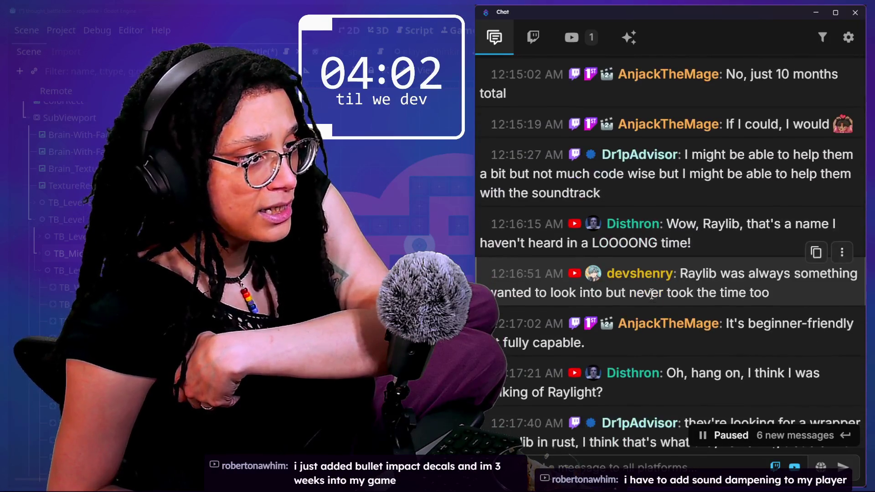
pyautogui.scroll(-15, 721, 286)
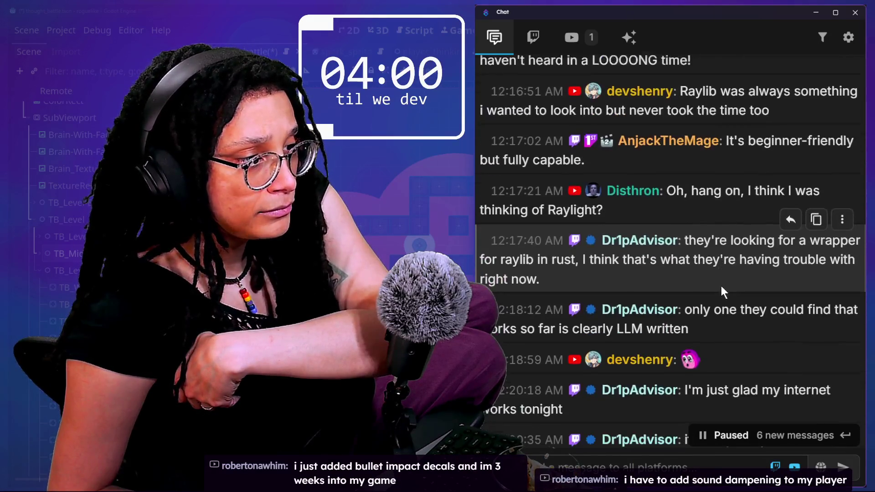
pyautogui.moveTo(686, 219); pyautogui.dragTo(716, 259)
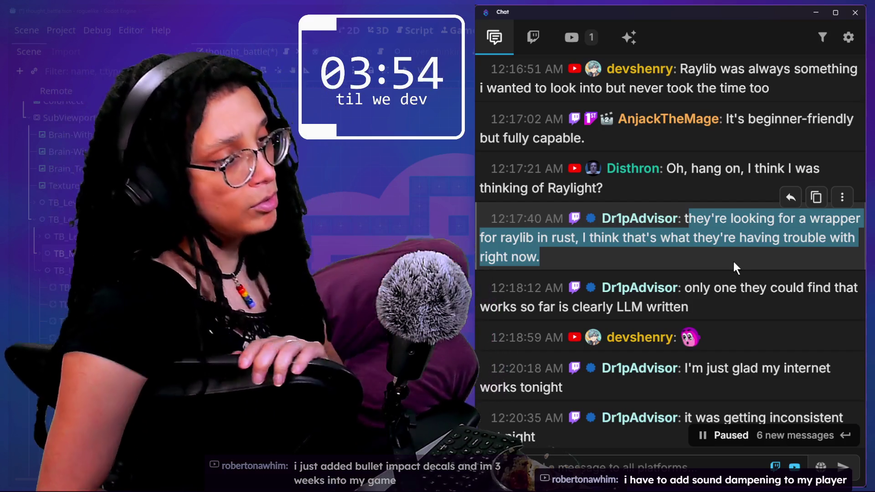
pyautogui.scroll(-5, 730, 274)
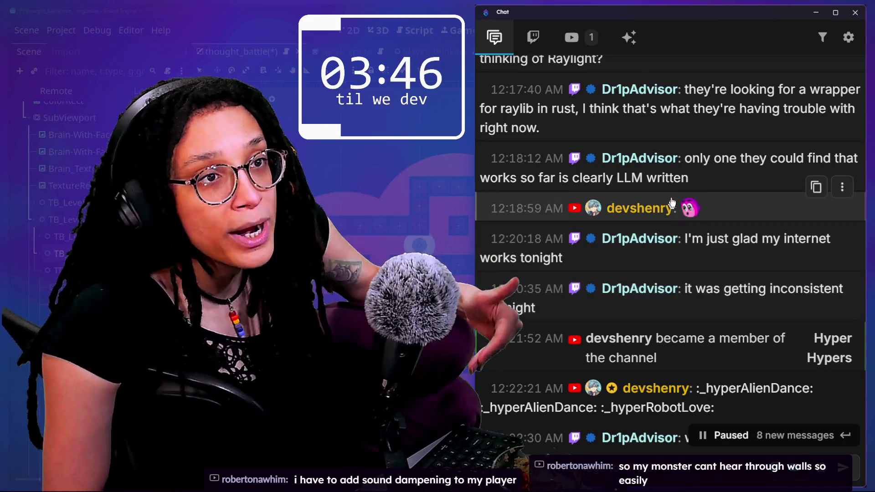
pyautogui.moveTo(683, 164); pyautogui.dragTo(696, 176)
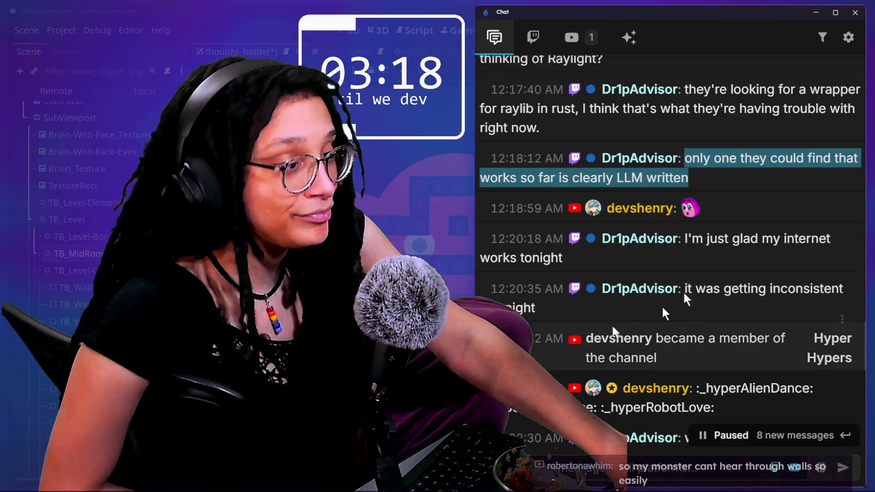
pyautogui.scroll(-1, 698, 257)
pyautogui.scroll(-2, 713, 292)
pyautogui.moveTo(713, 210); pyautogui.dragTo(715, 225)
pyautogui.scroll(-1, 715, 225)
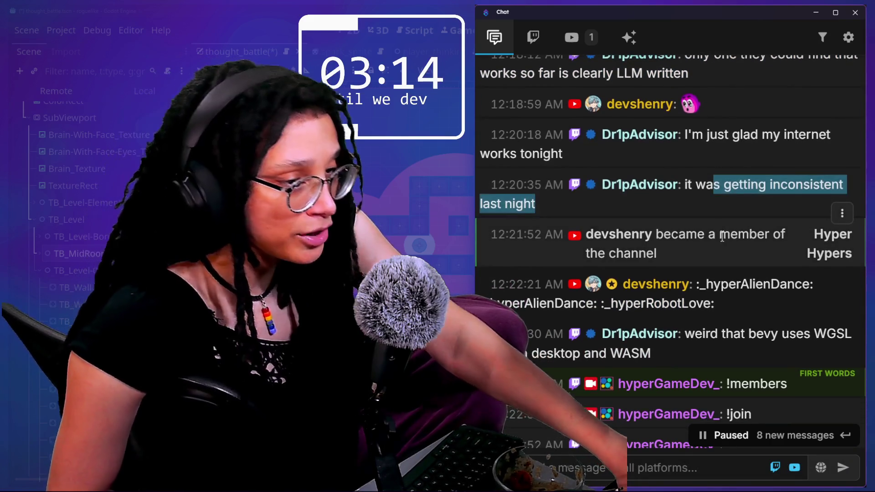
pyautogui.scroll(-2, 723, 236)
pyautogui.scroll(-1, 721, 234)
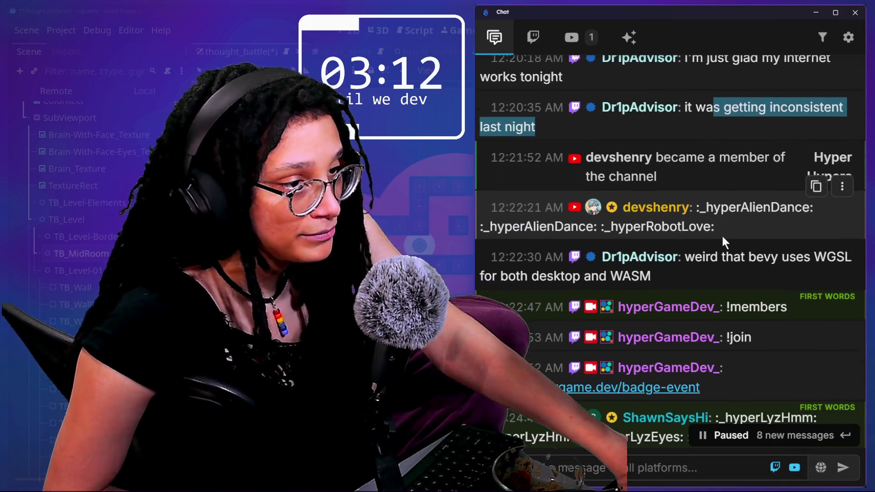
pyautogui.scroll(-1, 716, 245)
pyautogui.click(706, 233)
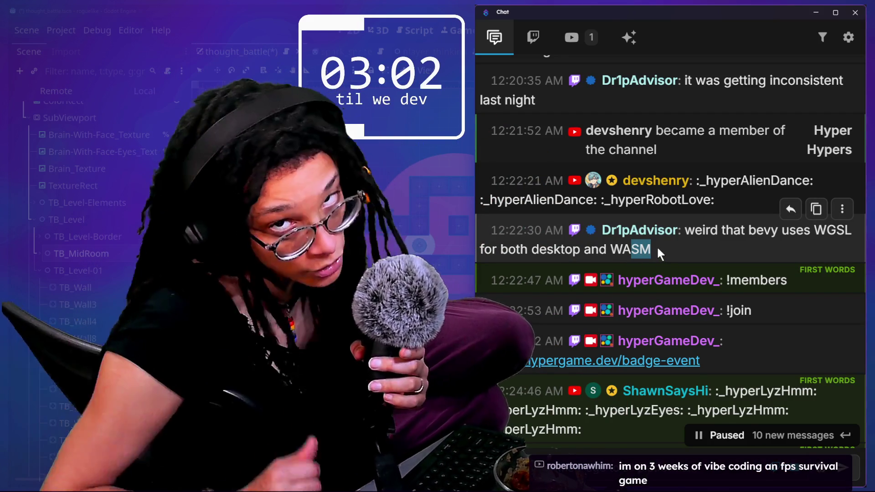
pyautogui.scroll(-2, 699, 266)
pyautogui.scroll(-5, 699, 267)
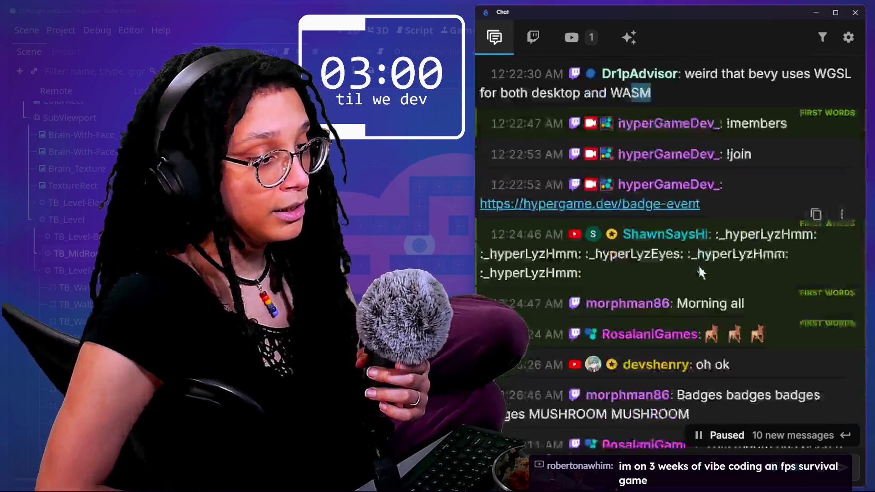
pyautogui.scroll(-1, 729, 323)
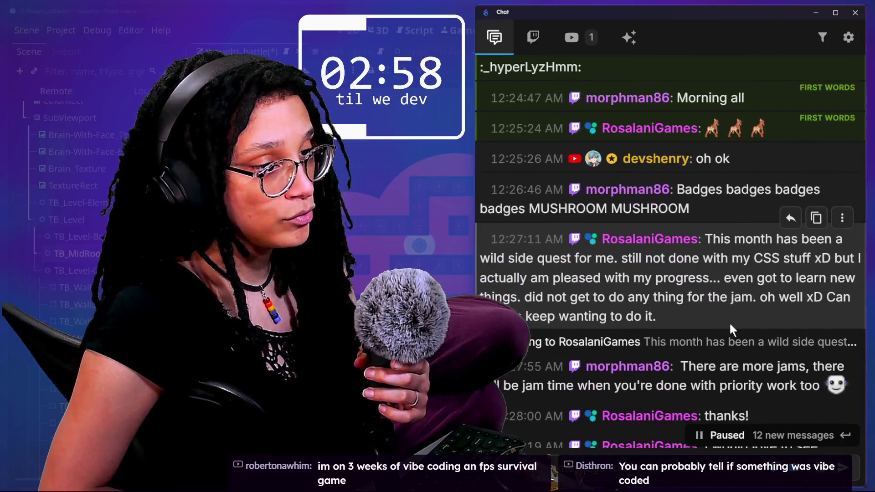
pyautogui.scroll(-1, 714, 266)
pyautogui.moveTo(607, 206); pyautogui.dragTo(710, 255)
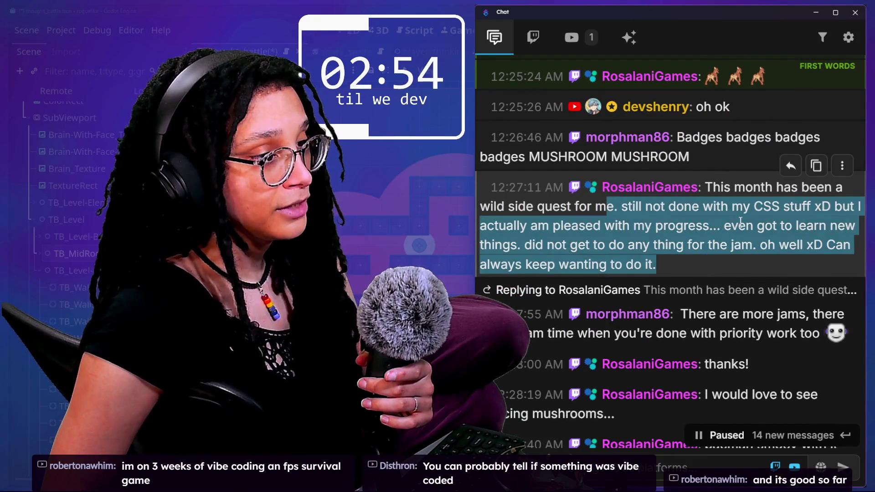
pyautogui.click(731, 224)
pyautogui.moveTo(725, 206)
pyautogui.mouseDown()
pyautogui.moveTo(610, 245)
pyautogui.moveTo(591, 239)
pyautogui.mouseUp()
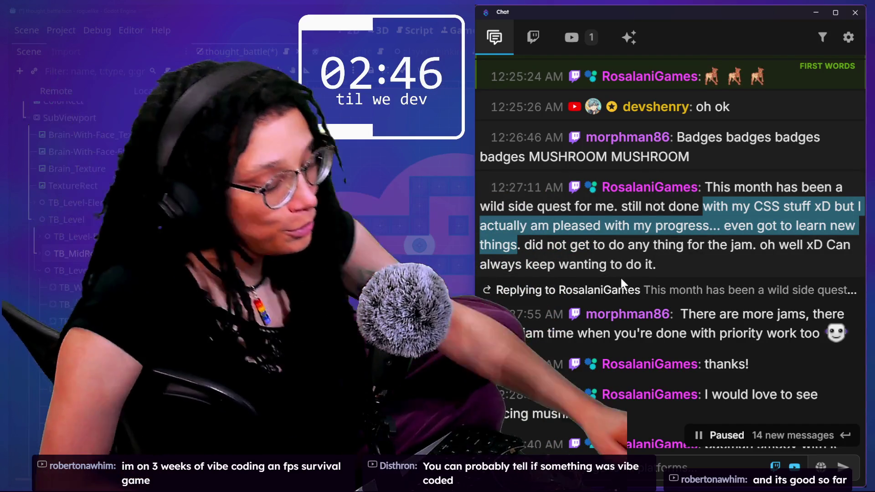
pyautogui.scroll(-3, 620, 278)
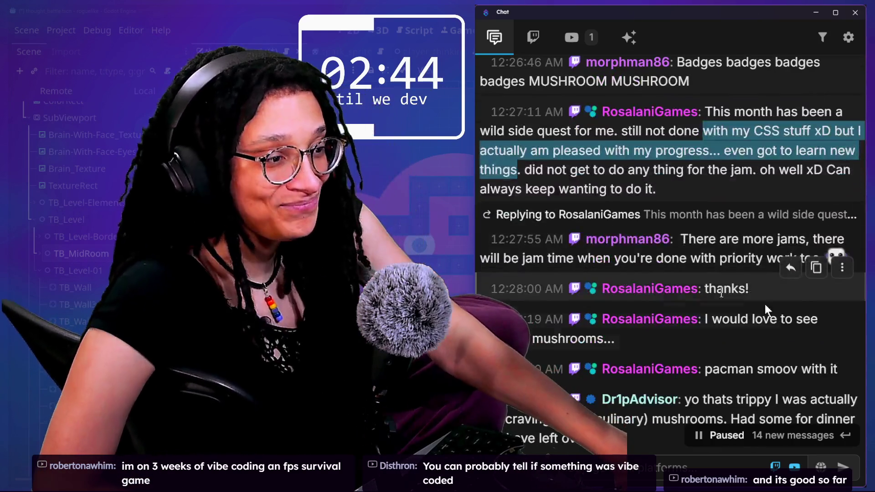
pyautogui.scroll(-1, 663, 272)
pyautogui.moveTo(682, 212); pyautogui.dragTo(767, 230)
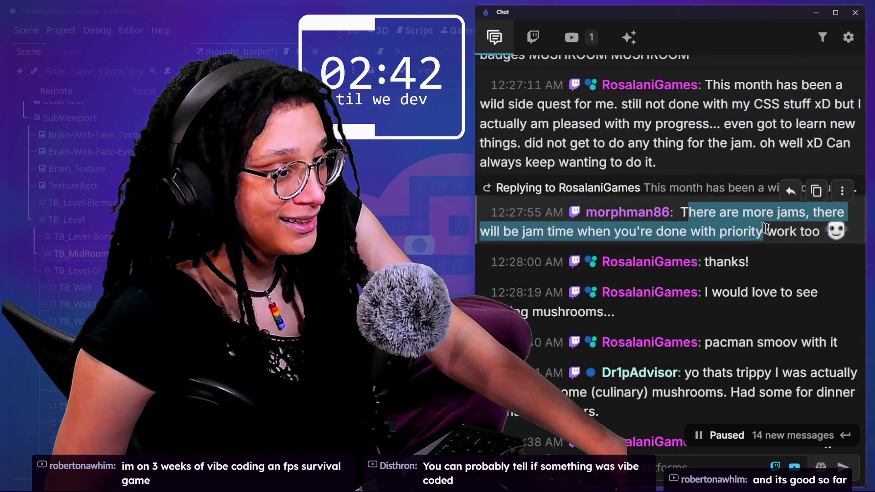
pyautogui.scroll(-4, 789, 234)
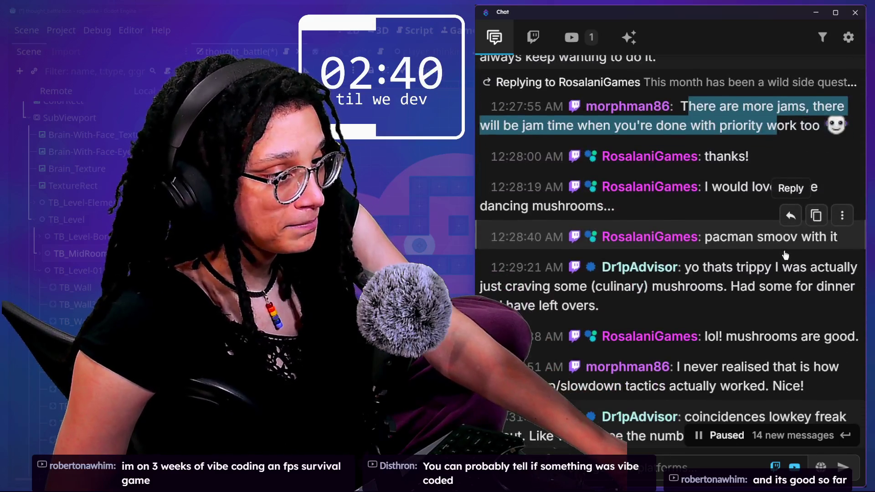
# - Undo the TB_MidRoom tile shift with Ctrl+Z, then highlight the leftover-mushrooms chat comment
pyautogui.hotkey('alt', 'Tab')
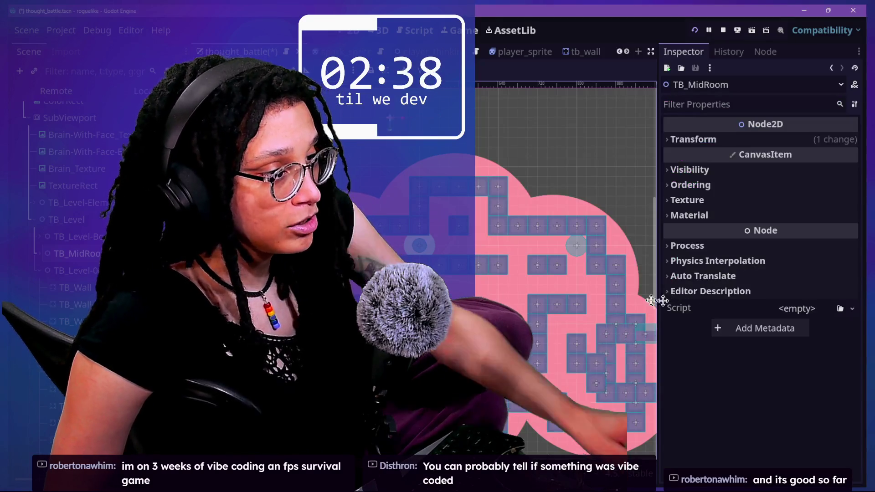
pyautogui.hotkey('ctrl', 'z')
pyautogui.moveTo(654, 286); pyautogui.dragTo(715, 305)
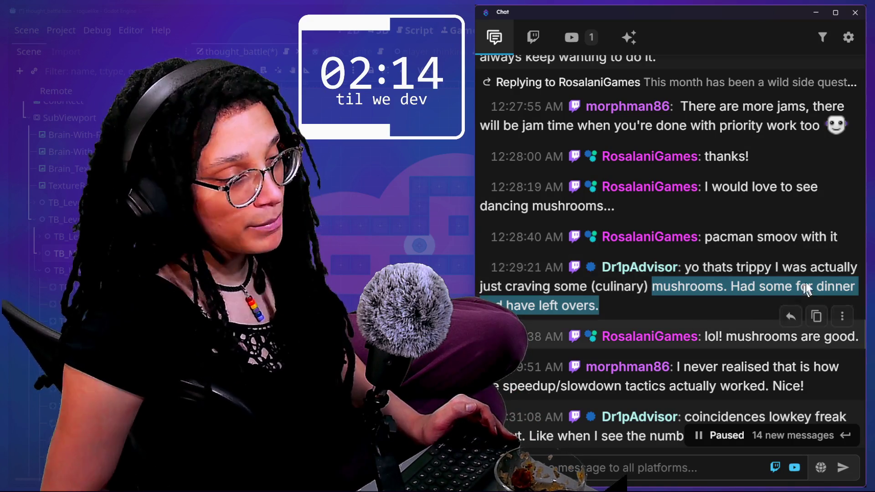
pyautogui.click(727, 224)
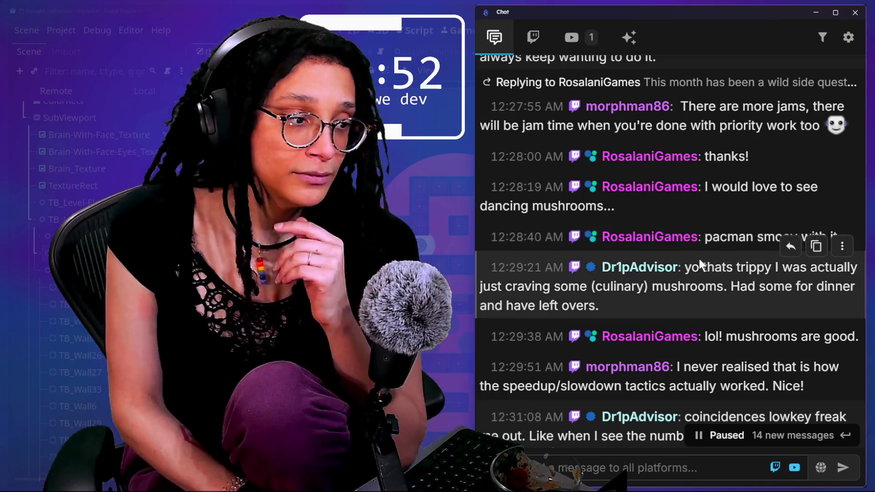
pyautogui.scroll(-2, 704, 278)
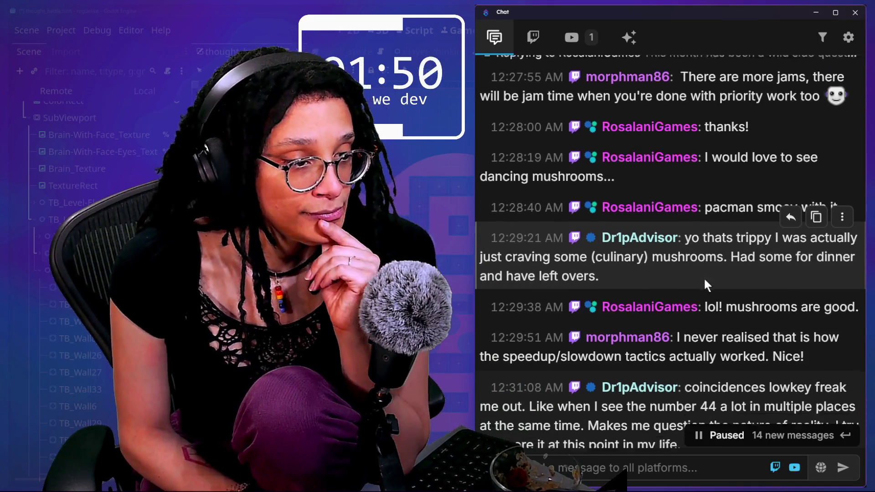
pyautogui.moveTo(707, 284); pyautogui.dragTo(792, 284)
pyautogui.moveTo(684, 315); pyautogui.dragTo(718, 334)
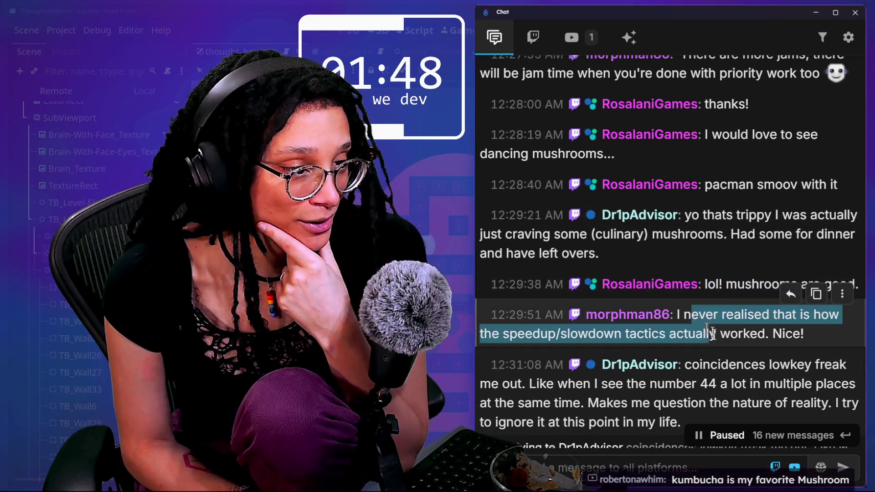
pyautogui.scroll(-1, 766, 346)
pyautogui.scroll(-1, 766, 345)
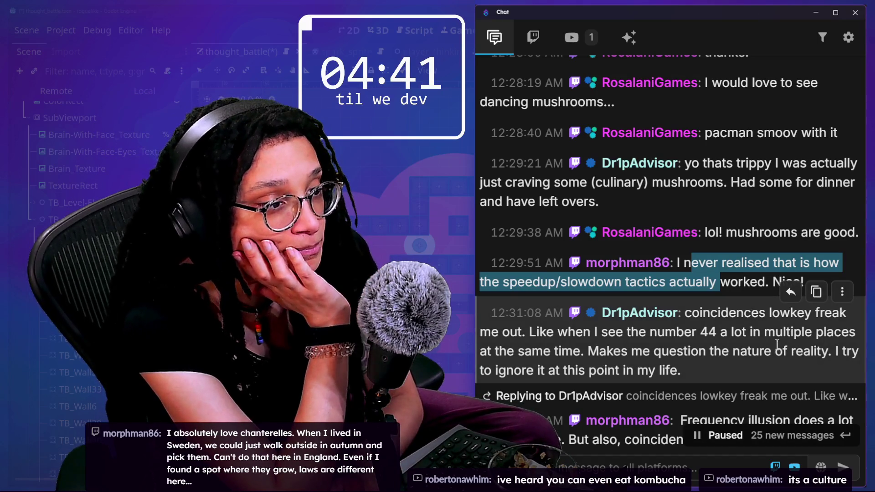
# - Scroll the paused chat and highlight the coincidences message and its mention of 44
pyautogui.scroll(-2, 757, 337)
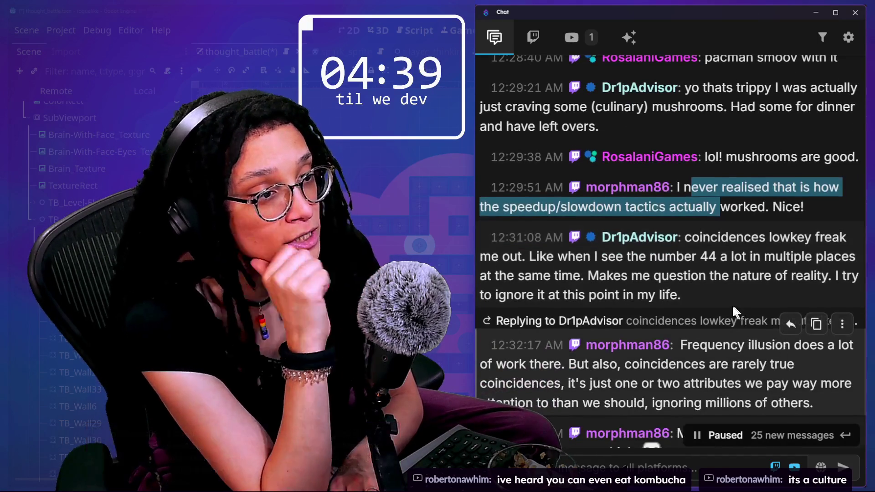
pyautogui.tripleClick(720, 235)
pyautogui.click(716, 232)
pyautogui.moveTo(685, 257); pyautogui.dragTo(748, 258)
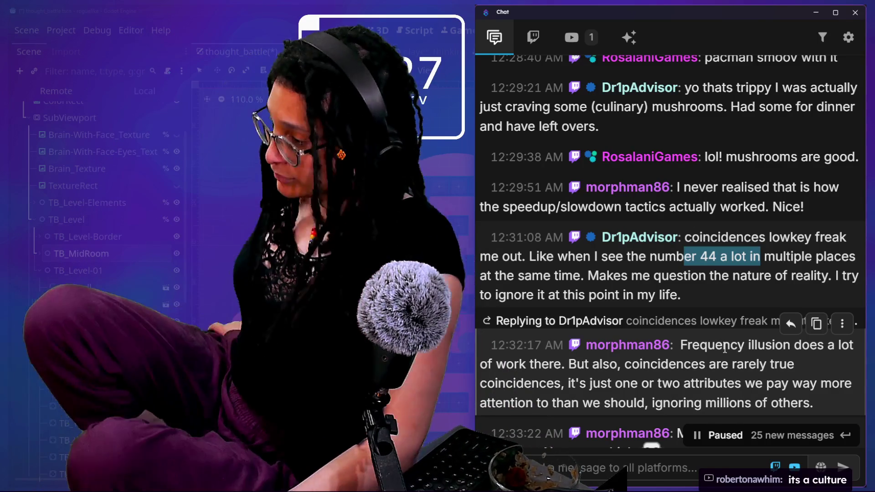
pyautogui.scroll(-6, 725, 349)
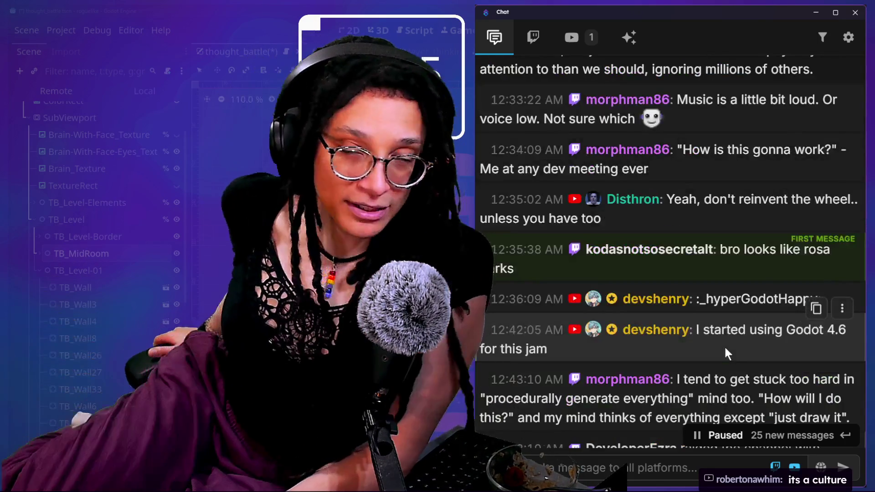
pyautogui.scroll(-10, 725, 346)
pyautogui.scroll(-15, 726, 347)
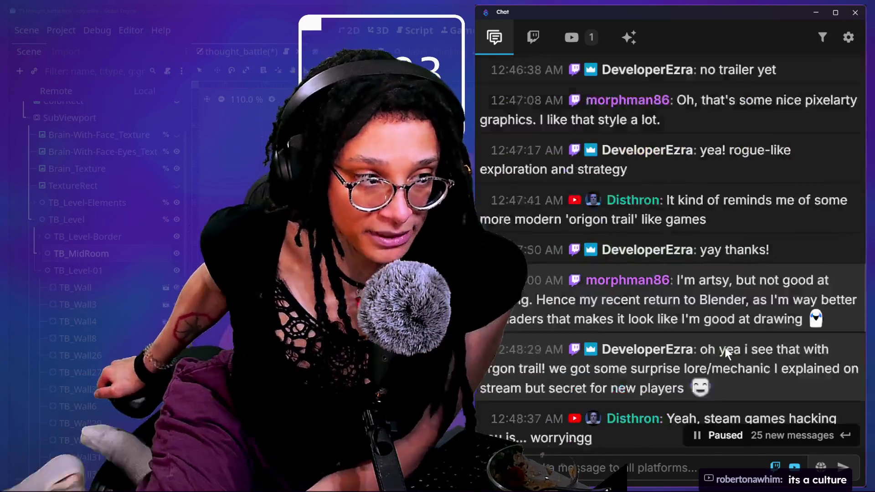
pyautogui.scroll(6, 722, 259)
pyautogui.scroll(20, 723, 258)
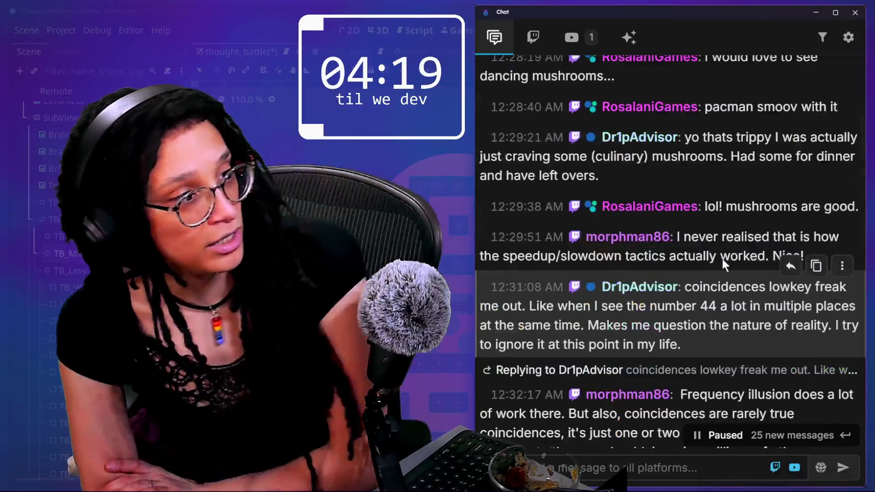
pyautogui.moveTo(703, 287); pyautogui.dragTo(746, 325)
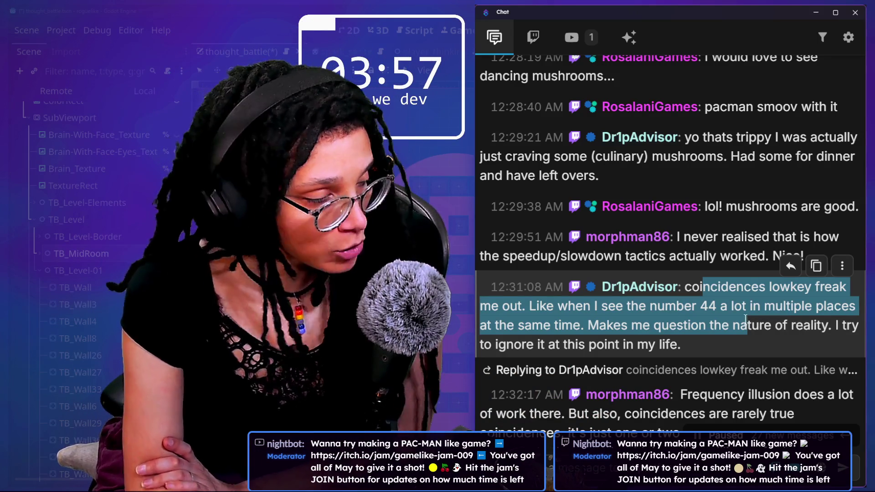
# - Highlight the end of the coincidences message and the 'don't reinvent the wheel' reply
pyautogui.scroll(-2, 735, 339)
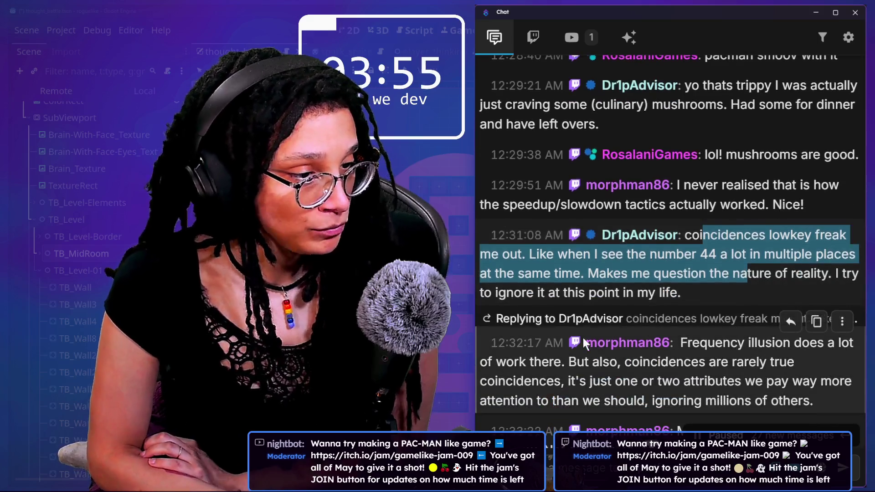
pyautogui.scroll(-2, 584, 337)
pyautogui.moveTo(681, 291); pyautogui.dragTo(852, 329)
pyautogui.moveTo(721, 310); pyautogui.dragTo(814, 349)
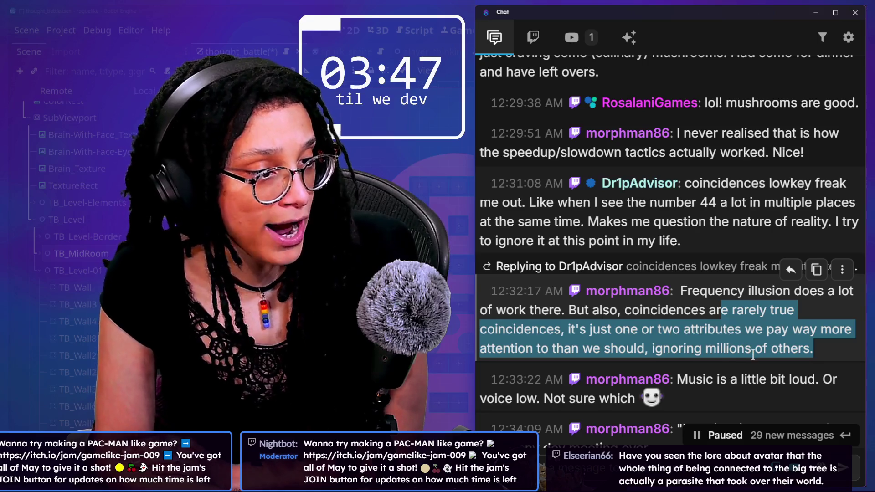
pyautogui.scroll(-1, 753, 355)
pyautogui.scroll(-3, 626, 332)
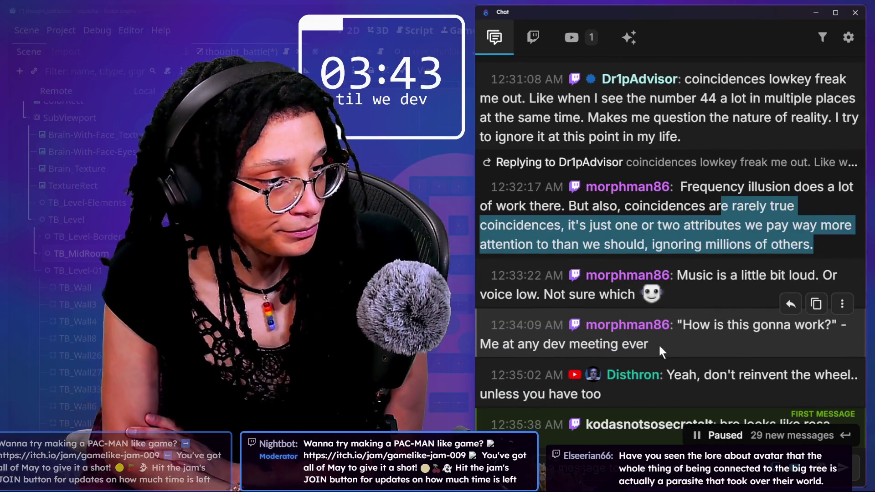
pyautogui.scroll(-5, 660, 347)
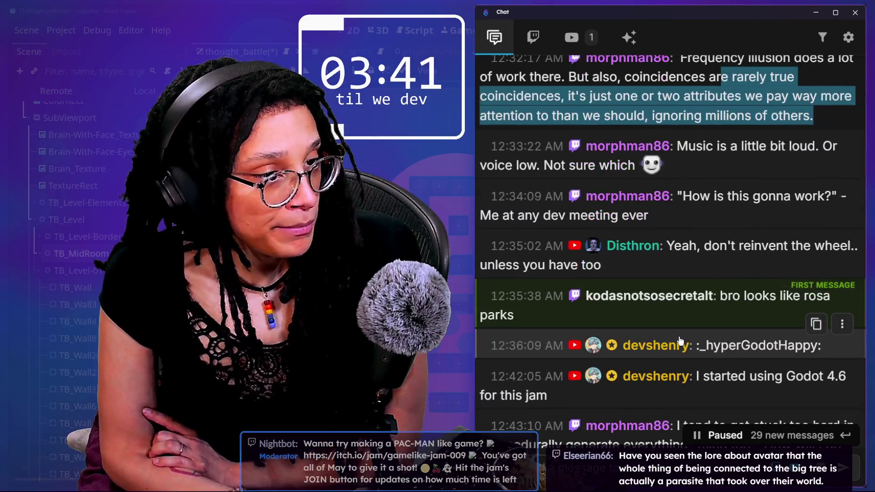
pyautogui.moveTo(666, 246); pyautogui.dragTo(687, 266)
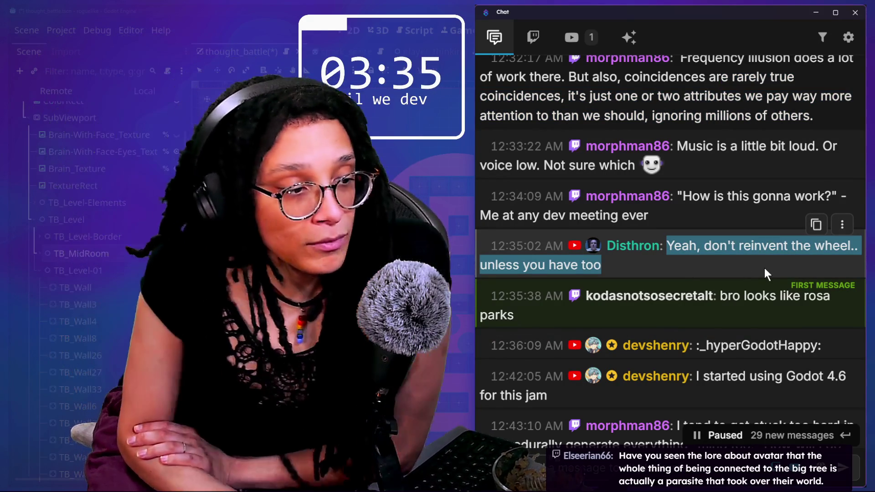
# - Scroll on to the watch-streak channel points notice and highlight it
pyautogui.scroll(-3, 740, 332)
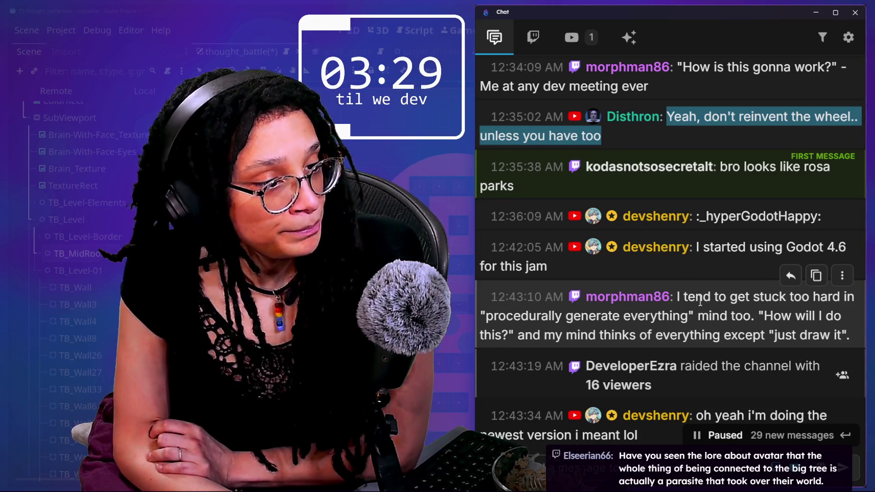
pyautogui.scroll(-3, 698, 294)
pyautogui.scroll(-2, 701, 300)
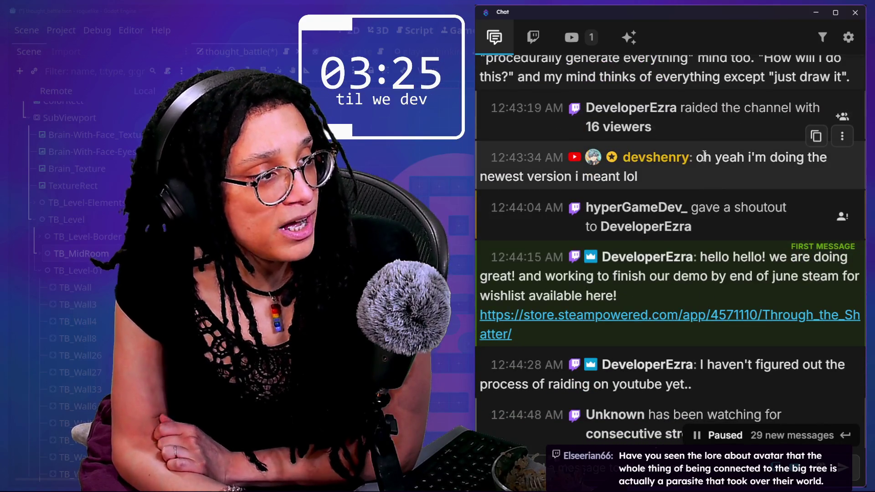
pyautogui.scroll(-2, 696, 196)
pyautogui.scroll(-3, 696, 196)
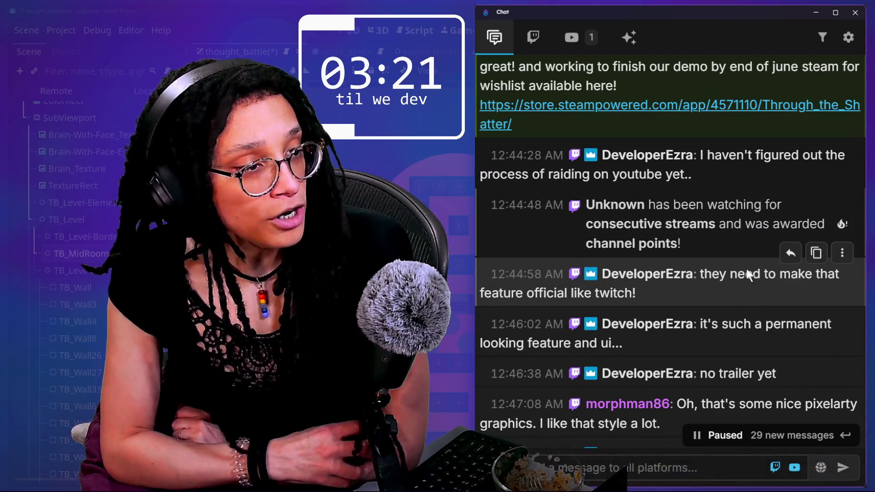
pyautogui.moveTo(576, 225); pyautogui.dragTo(770, 245)
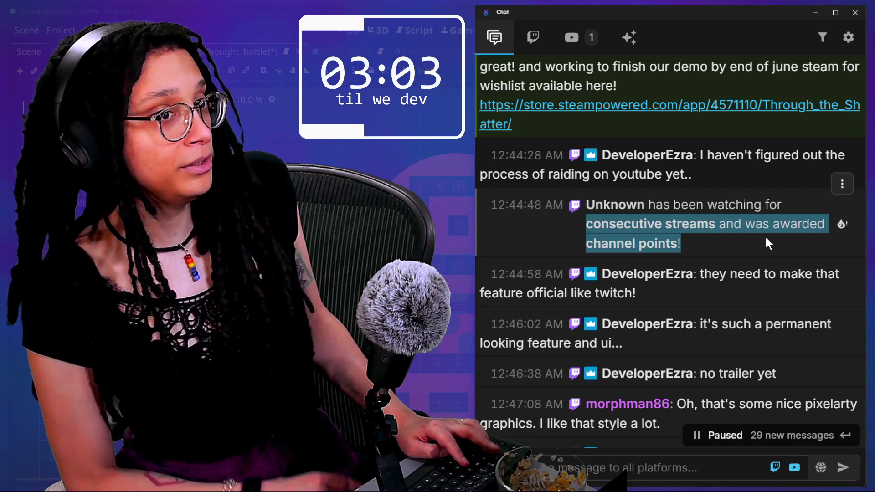
pyautogui.hotkey('alt', 'Tab')
# - Glance at the YouTube live chat, then widen the Activity Feed beside the Stream Preview
pyautogui.hotkey('alt', 'Tab')
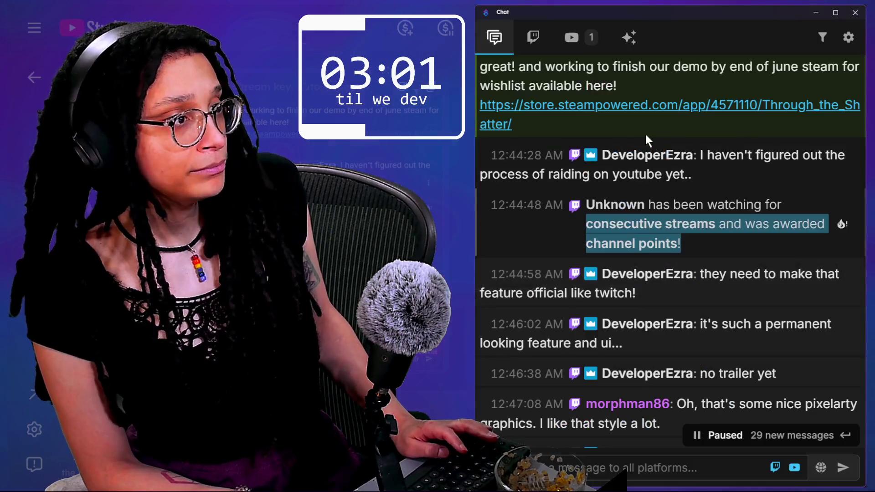
pyautogui.hotkey('alt', 'Tab')
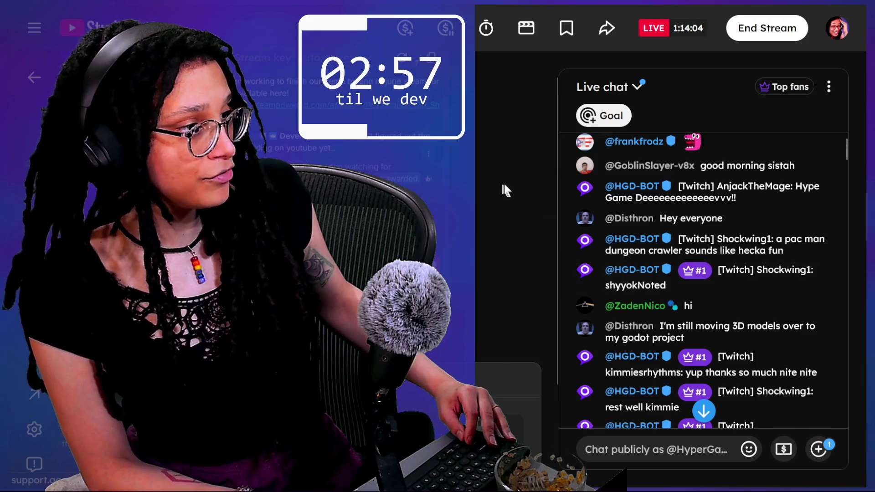
pyautogui.hotkey('alt', 'Tab')
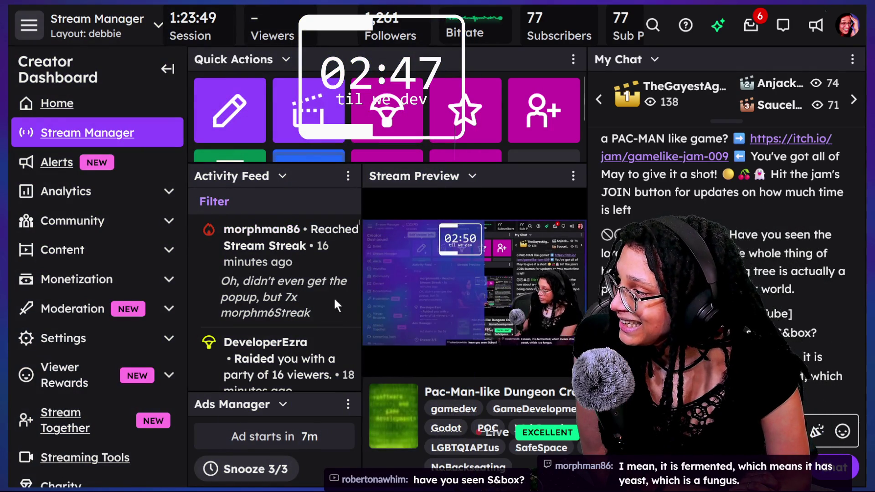
pyautogui.moveTo(371, 267)
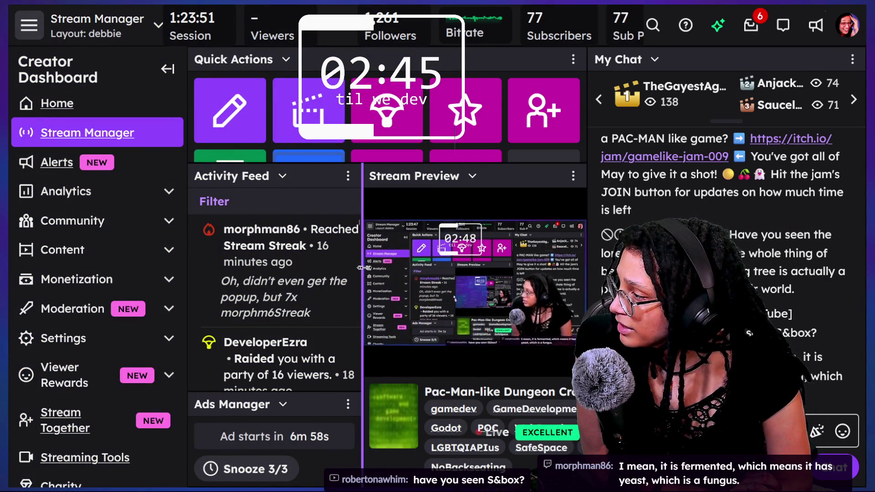
pyautogui.moveTo(363, 267); pyautogui.dragTo(424, 273)
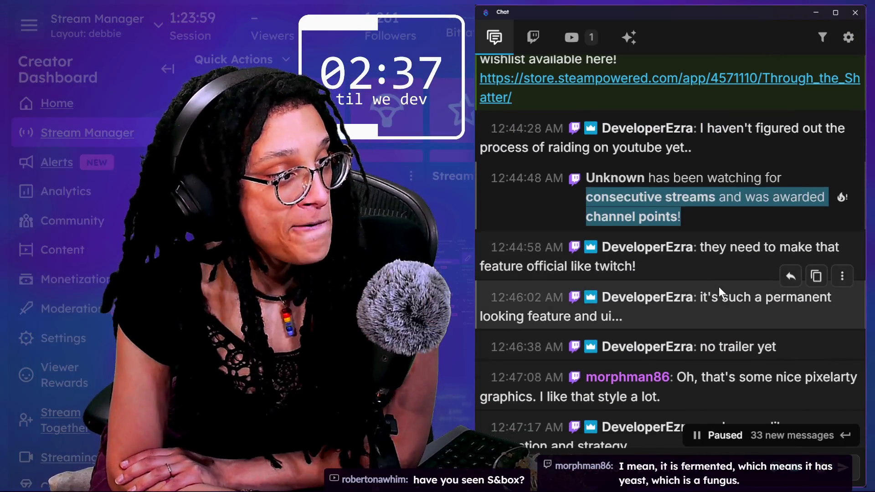
pyautogui.scroll(-1, 718, 287)
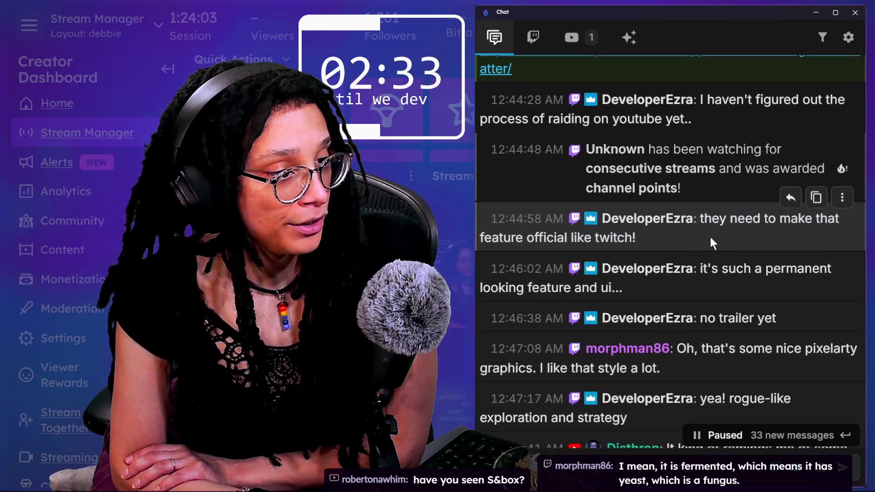
pyautogui.scroll(-4, 711, 239)
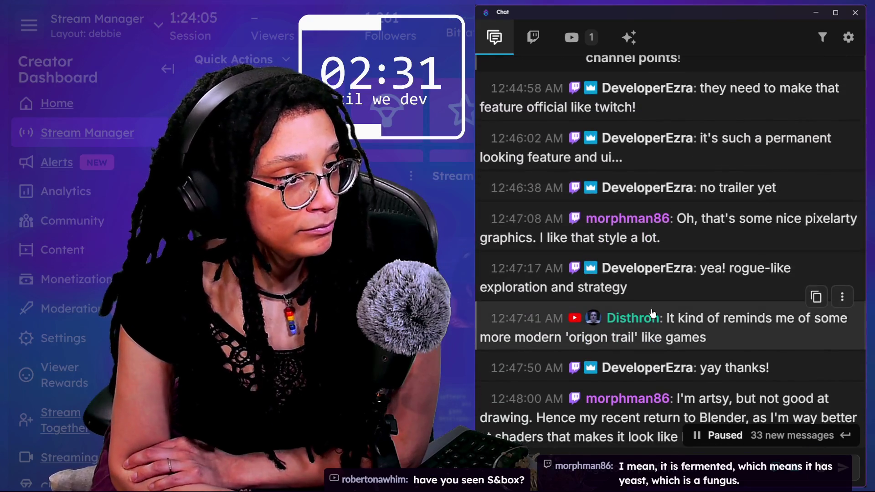
pyautogui.scroll(15, 722, 263)
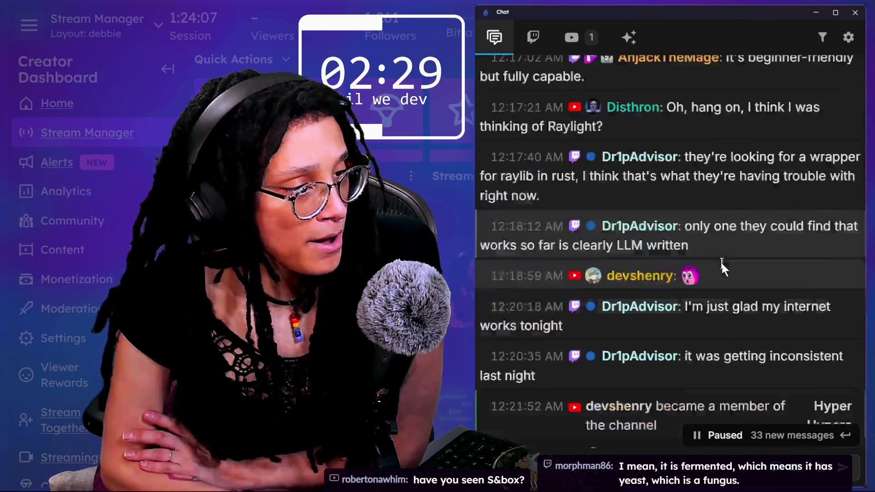
pyautogui.scroll(-10, 722, 263)
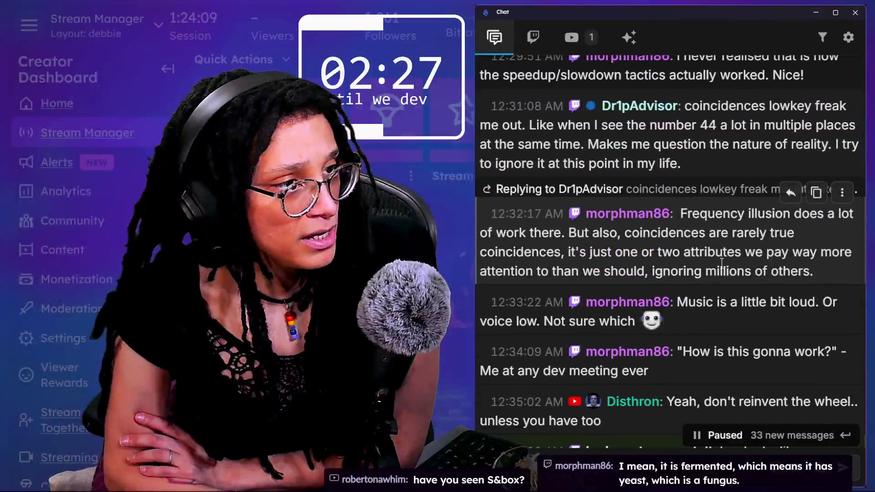
pyautogui.scroll(-15, 722, 264)
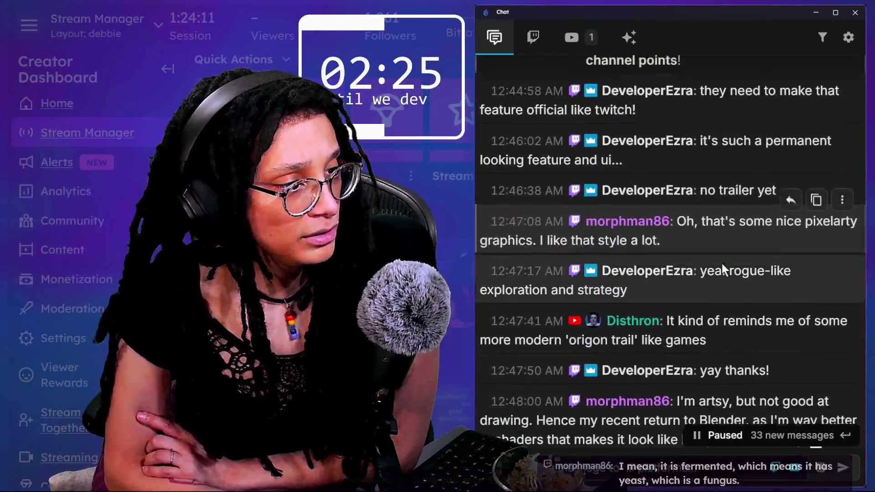
pyautogui.scroll(-3, 722, 263)
pyautogui.moveTo(715, 241); pyautogui.dragTo(735, 241)
pyautogui.scroll(-2, 736, 250)
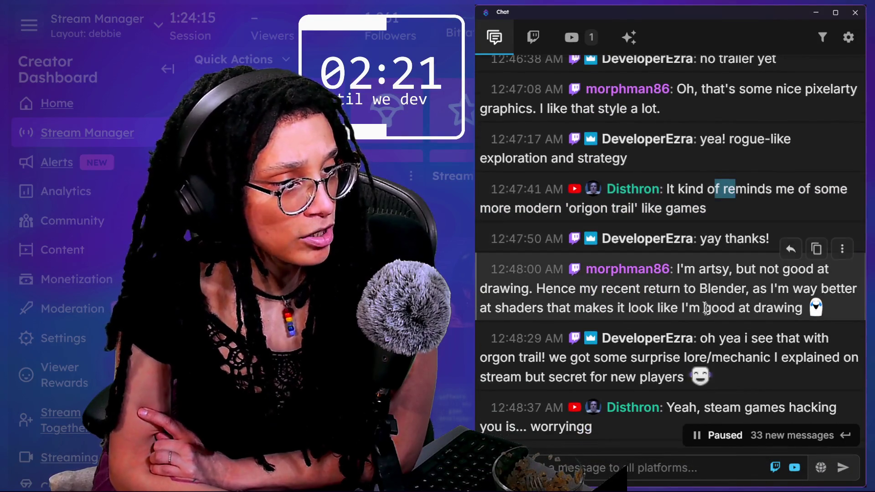
pyautogui.moveTo(569, 289)
pyautogui.mouseDown()
pyautogui.moveTo(752, 306)
pyautogui.moveTo(793, 292)
pyautogui.mouseUp()
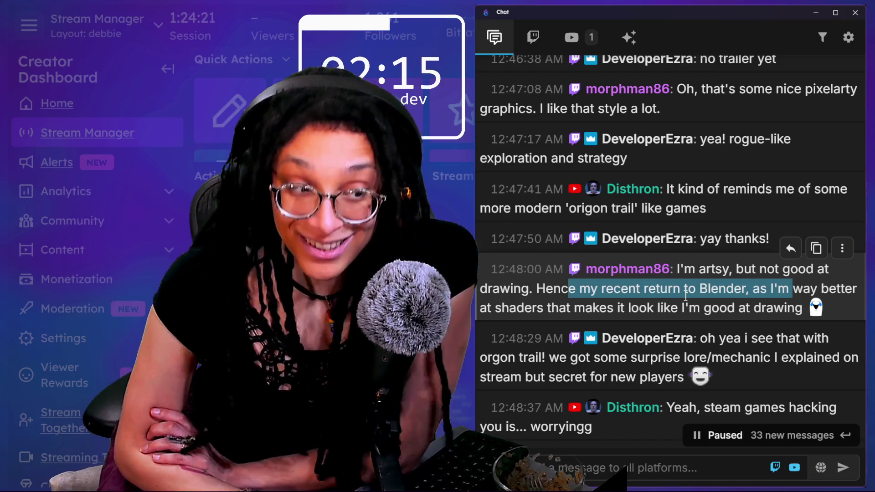
pyautogui.scroll(-1, 686, 295)
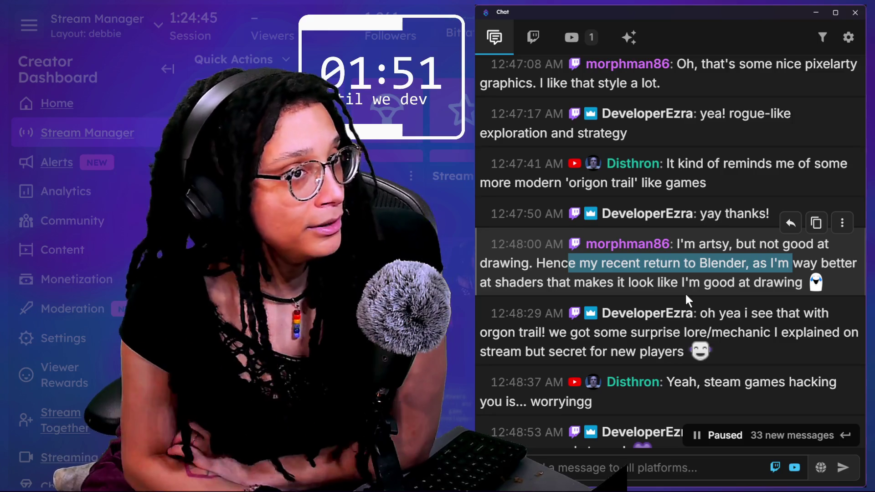
pyautogui.scroll(-1, 792, 274)
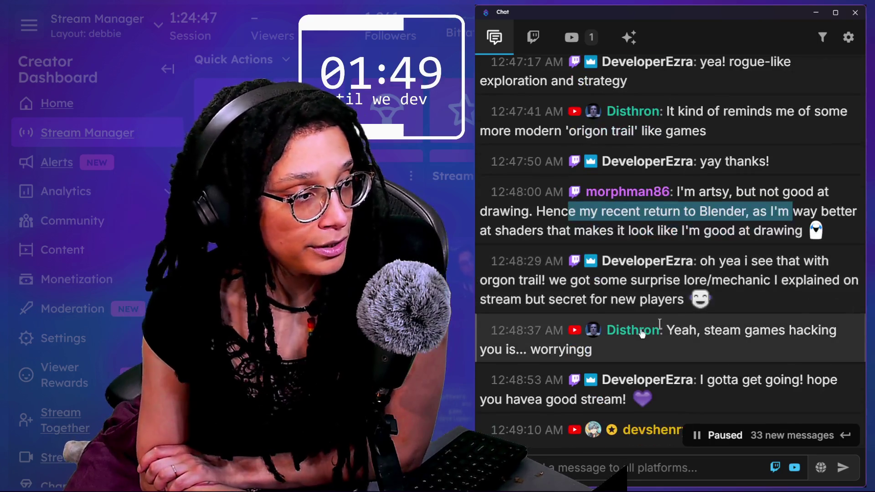
pyautogui.scroll(-2, 719, 204)
pyautogui.moveTo(570, 203)
pyautogui.mouseDown()
pyautogui.moveTo(593, 203)
pyautogui.moveTo(638, 319)
pyautogui.moveTo(775, 203)
pyautogui.moveTo(770, 225)
pyautogui.mouseUp()
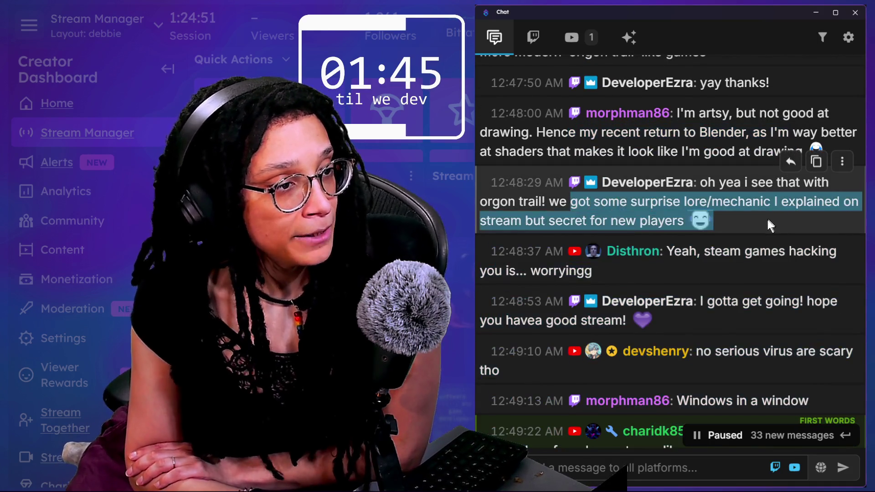
pyautogui.click(509, 217)
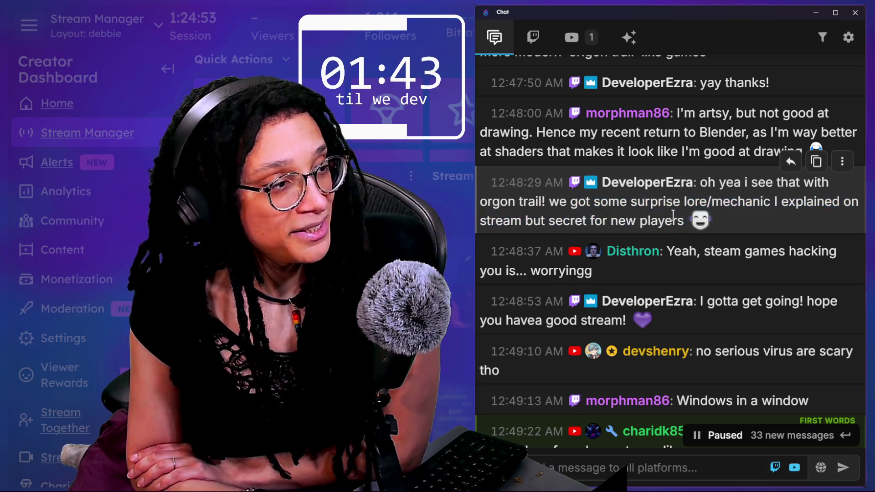
pyautogui.tripleClick(737, 185)
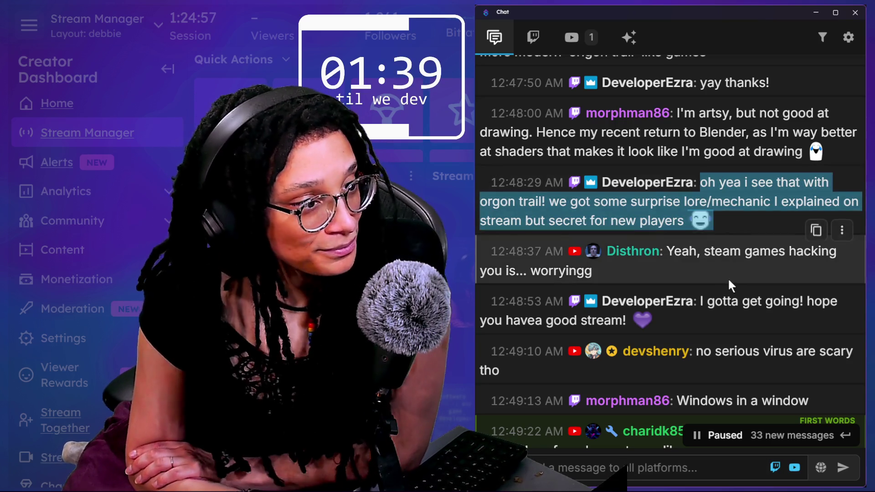
pyautogui.scroll(-1, 729, 278)
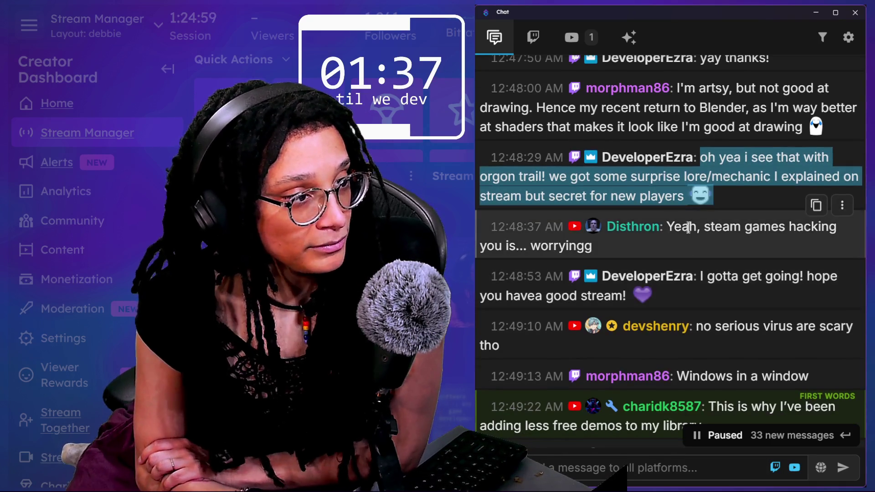
pyautogui.moveTo(689, 227); pyautogui.dragTo(699, 247)
pyautogui.scroll(-1, 703, 274)
pyautogui.scroll(-3, 703, 274)
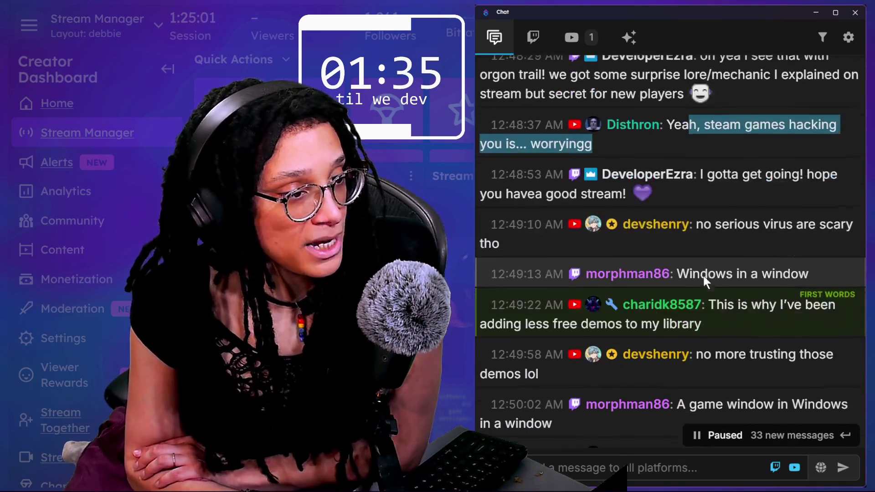
pyautogui.click(706, 228)
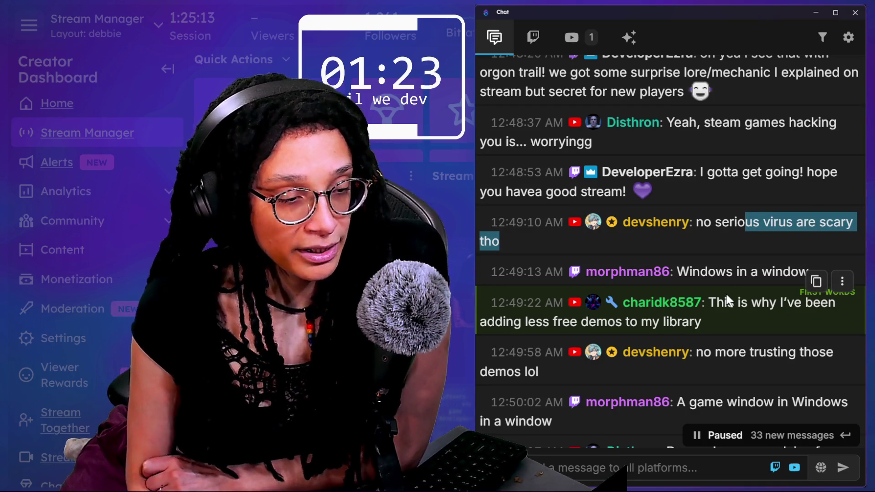
pyautogui.scroll(-1, 728, 301)
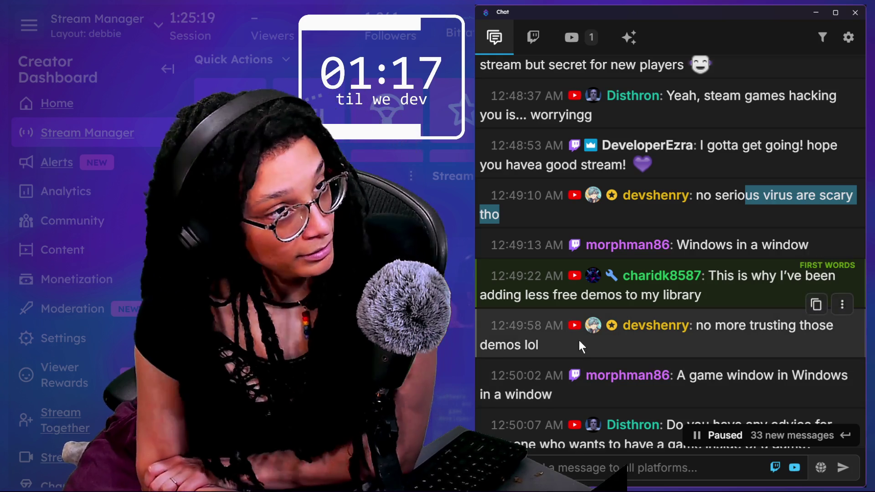
pyautogui.scroll(-2, 579, 341)
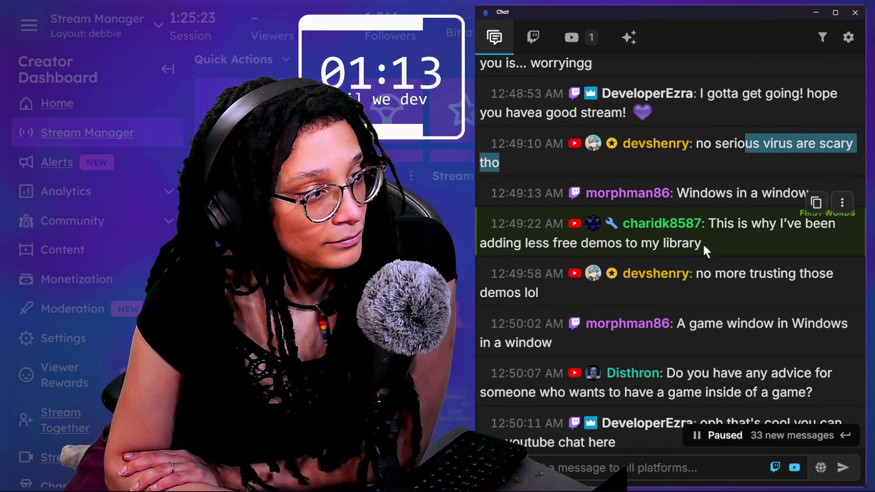
pyautogui.moveTo(717, 223); pyautogui.dragTo(730, 246)
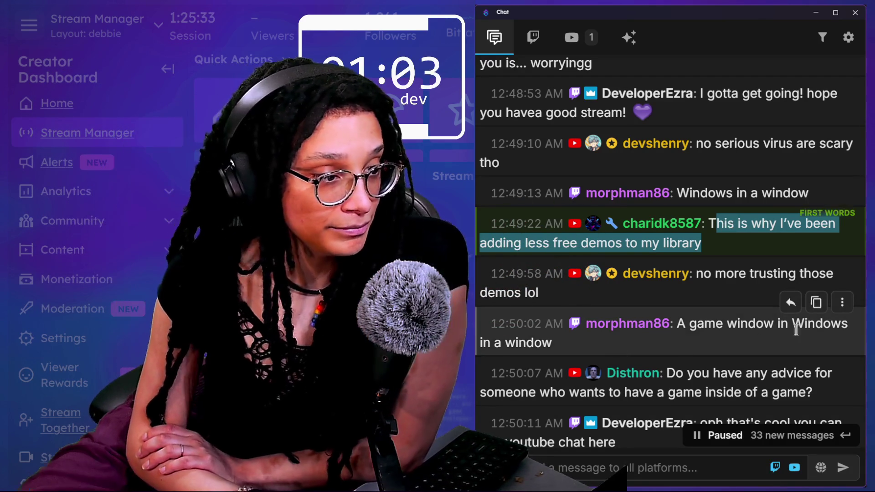
pyautogui.scroll(-2, 816, 310)
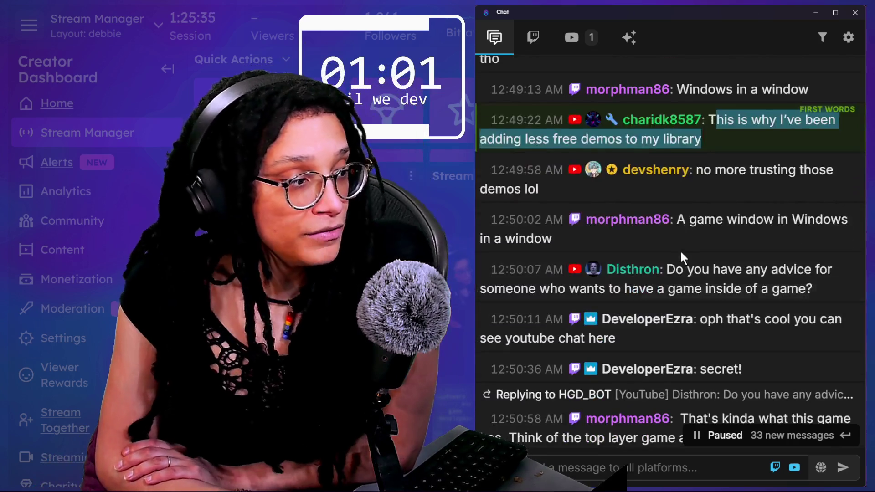
pyautogui.doubleClick(708, 264)
pyautogui.moveTo(708, 263); pyautogui.dragTo(790, 280)
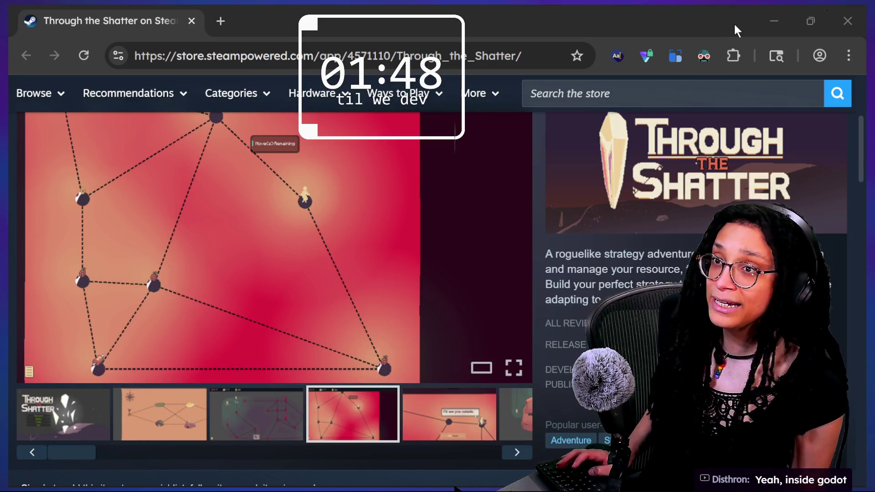
# - Replace the Steam store address with the autocompleted itch.io Game-like Jam URL and load it
pyautogui.click(734, 25)
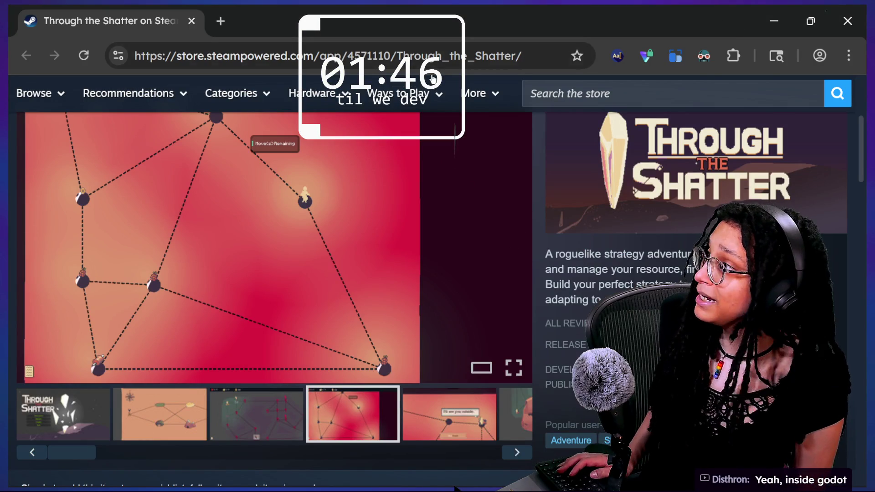
pyautogui.click(292, 52)
pyautogui.moveTo(314, 93)
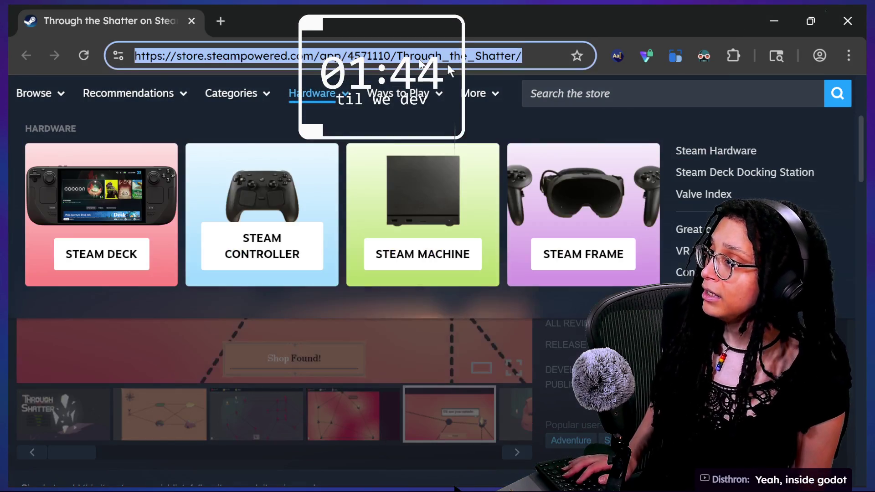
pyautogui.write('i')
pyautogui.press('Return')
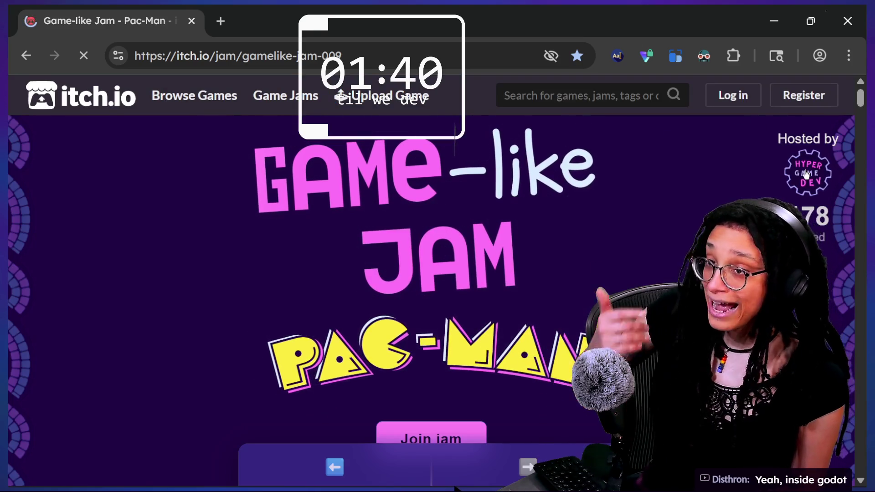
# - Open the jam host's HyperGameDev page from the 'Hosted by' logo and scroll through it
pyautogui.click(805, 176)
pyautogui.scroll(-10, 455, 269)
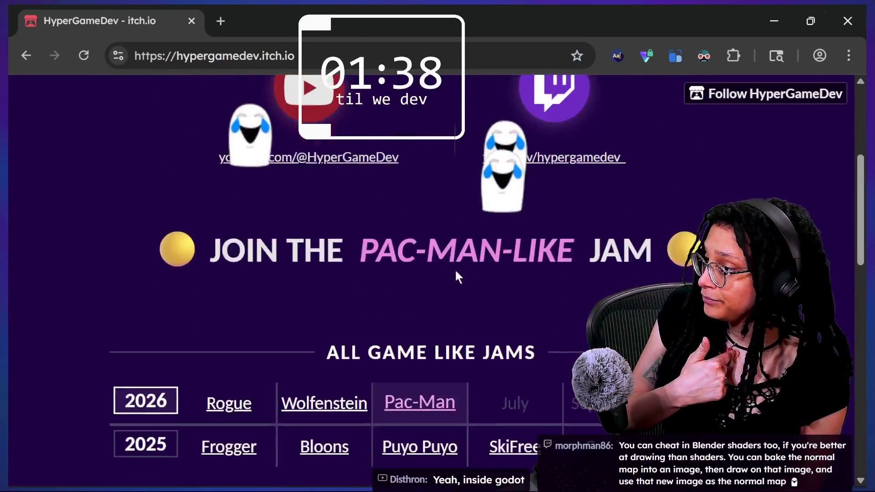
pyautogui.scroll(-5, 457, 276)
pyautogui.scroll(15, 457, 275)
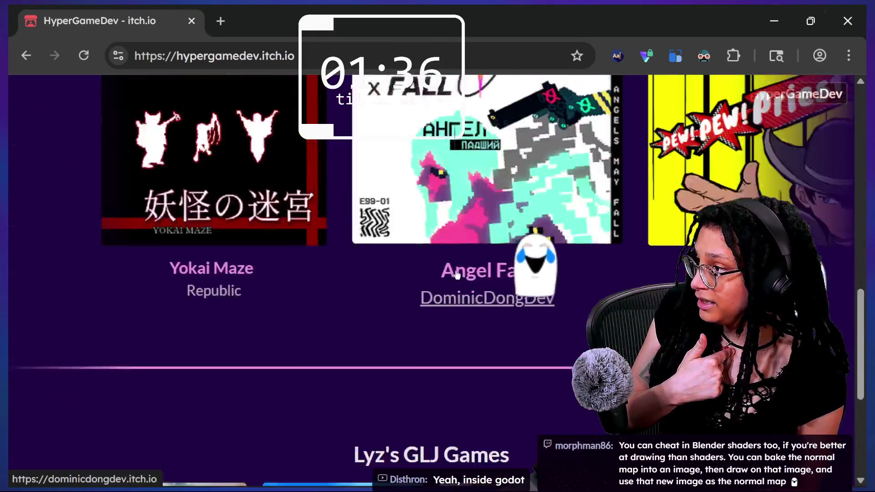
pyautogui.scroll(-15, 457, 275)
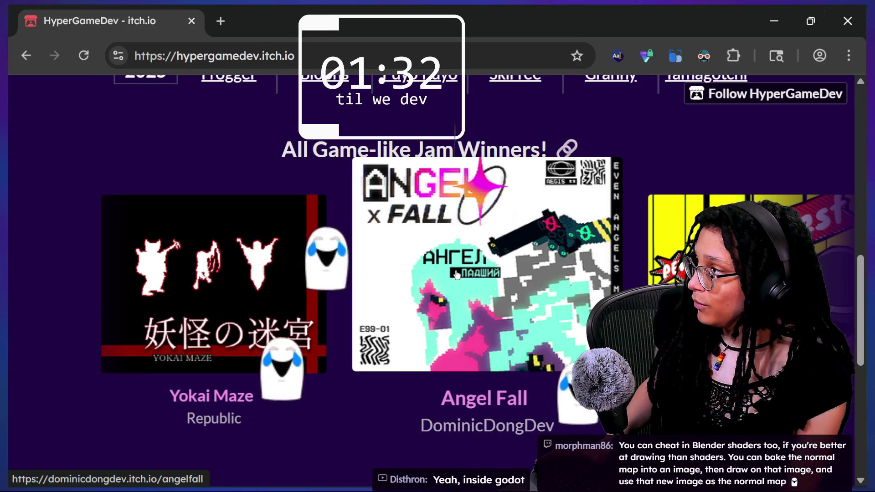
pyautogui.moveTo(860, 307)
pyautogui.mouseDown()
pyautogui.moveTo(859, 417)
pyautogui.moveTo(852, 204)
pyautogui.moveTo(838, 125)
pyautogui.moveTo(709, 54)
pyautogui.mouseUp()
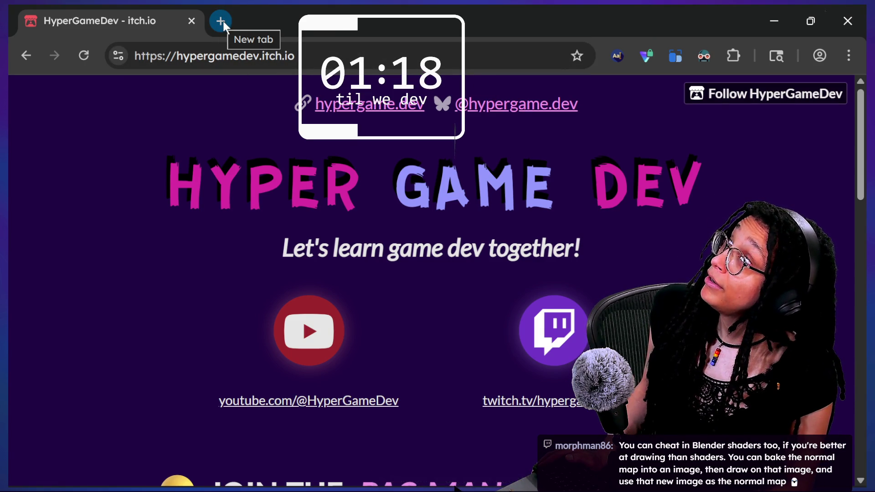
# - Switch to the open HyperGameDev tab and open its External DLC in Godot! project page
pyautogui.click(224, 20)
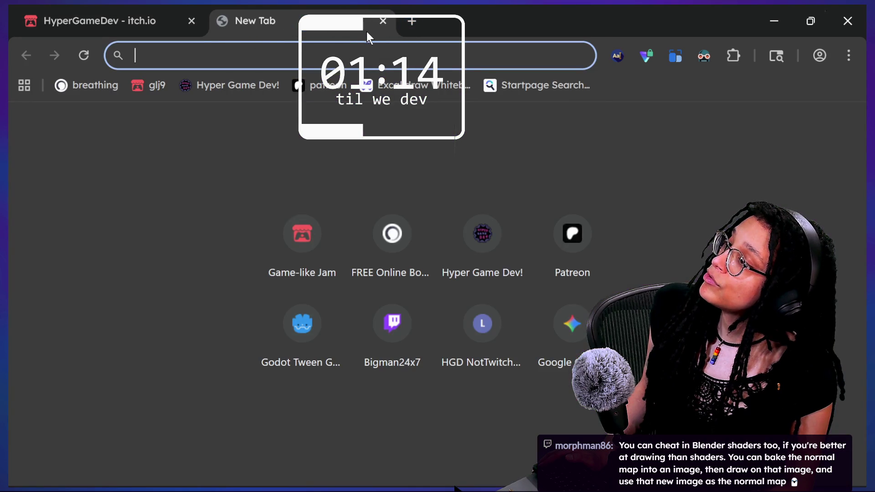
pyautogui.write('itch.i')
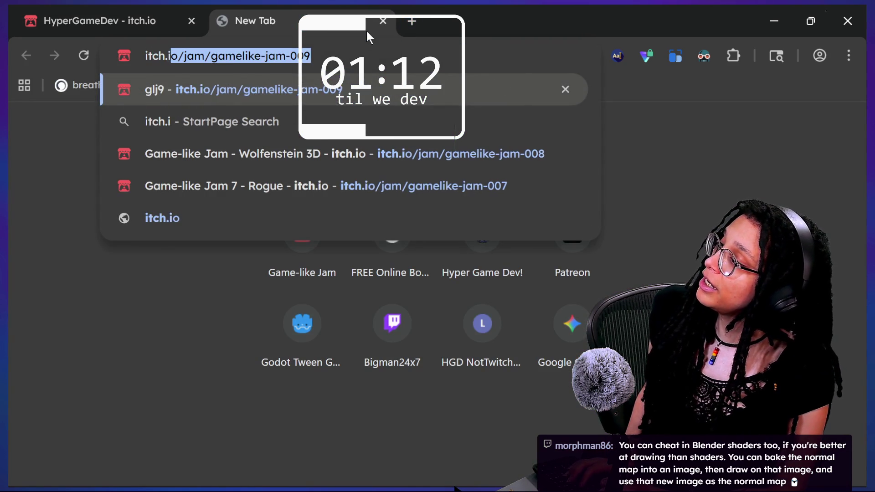
pyautogui.write('o hypergam')
pyautogui.click(174, 121)
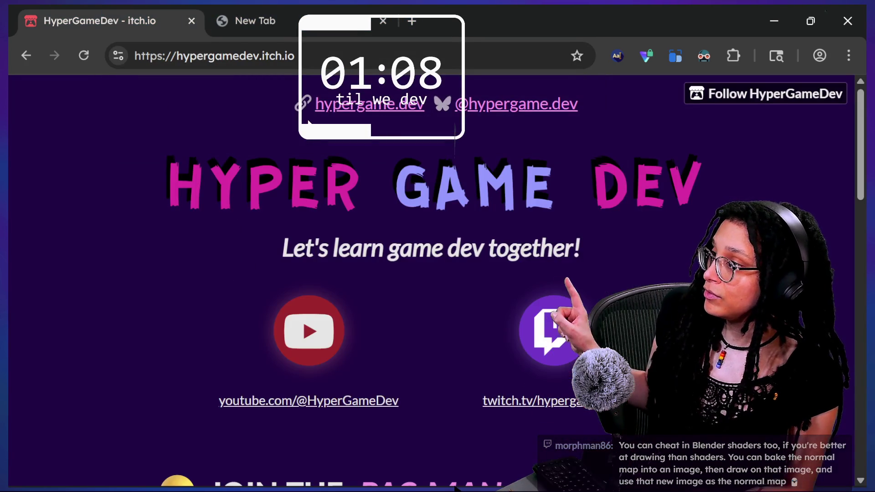
pyautogui.scroll(-15, 486, 119)
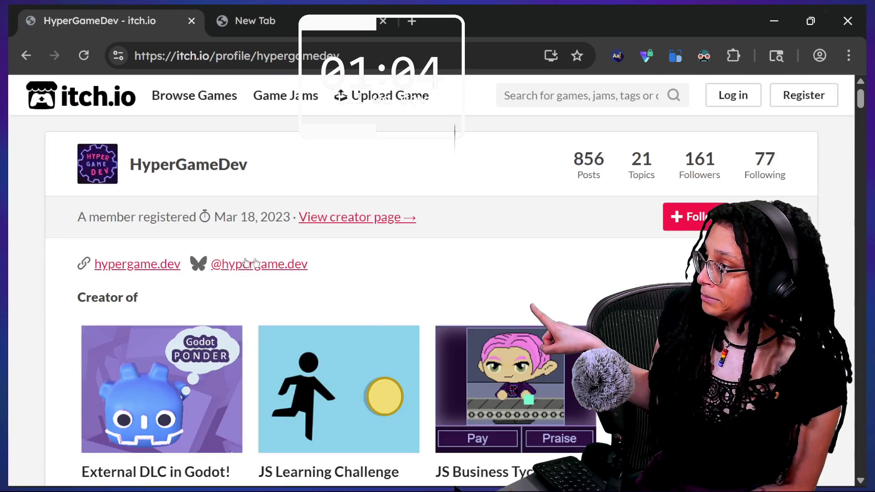
pyautogui.click(161, 467)
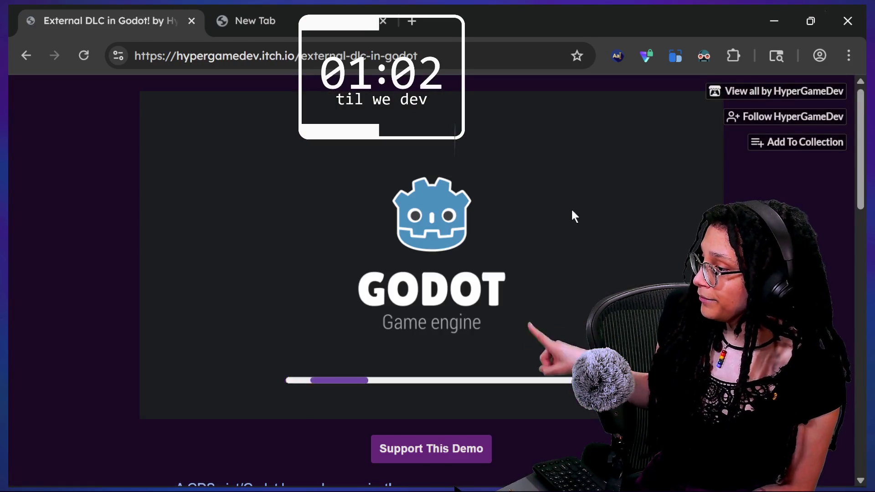
# - Copy the demo page's web address to share in chat, then return to the loading build
pyautogui.click(373, 56)
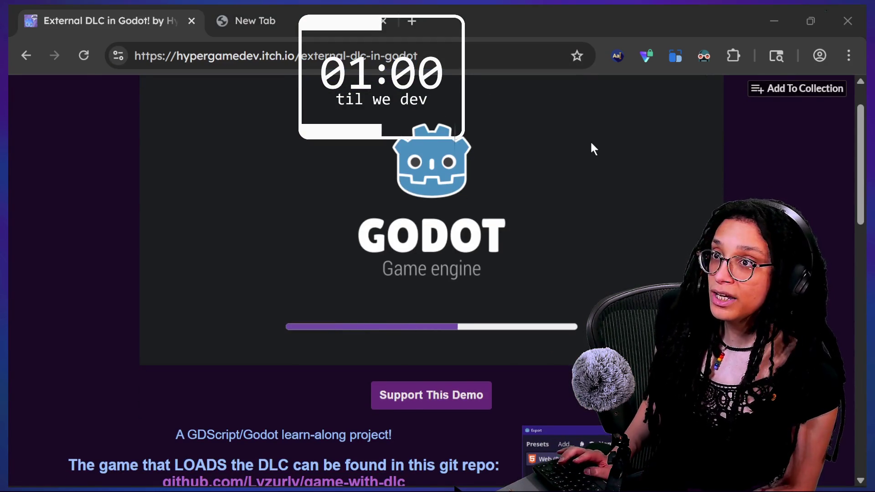
pyautogui.hotkey('alt', 'Tab')
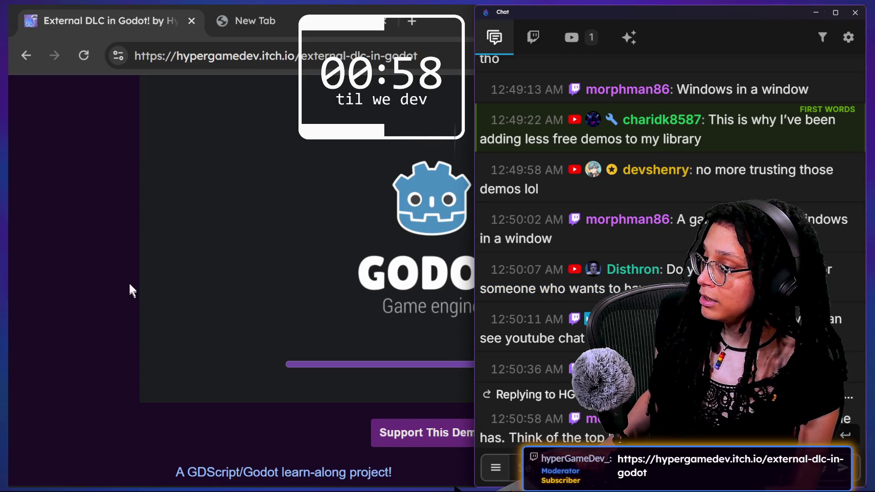
pyautogui.click(127, 272)
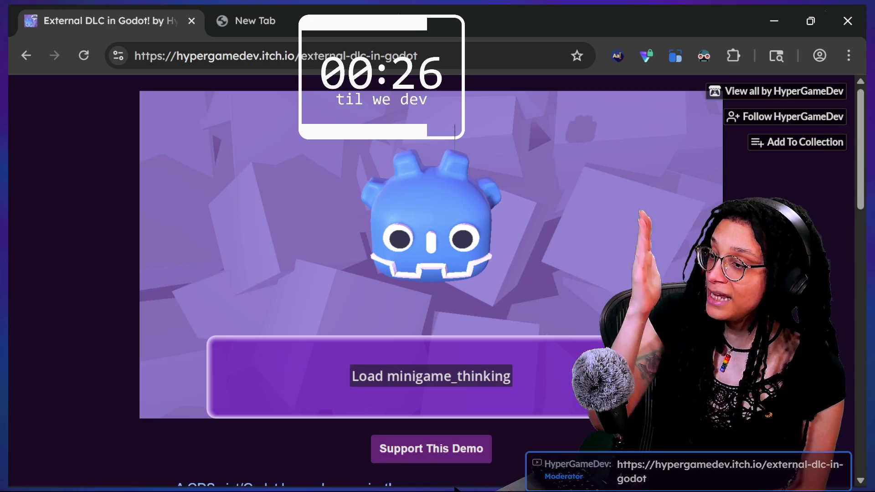
pyautogui.scroll(-5, 457, 382)
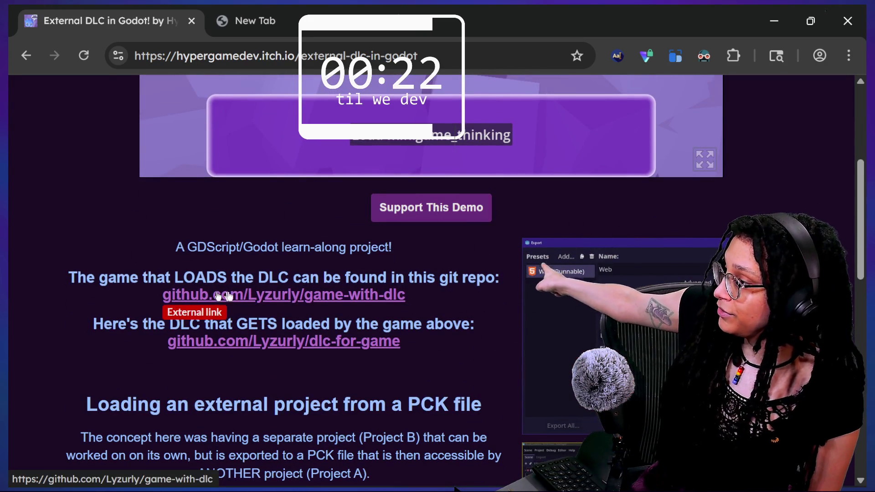
# - Open the dlc-for-game repository in a new tab, skim its files, and return
pyautogui.click(257, 343)
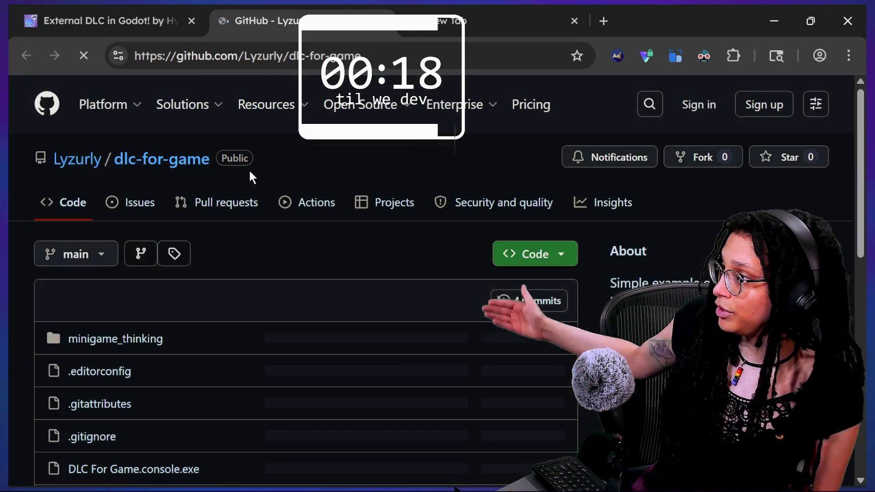
pyautogui.scroll(-4, 250, 177)
pyautogui.scroll(-6, 173, 206)
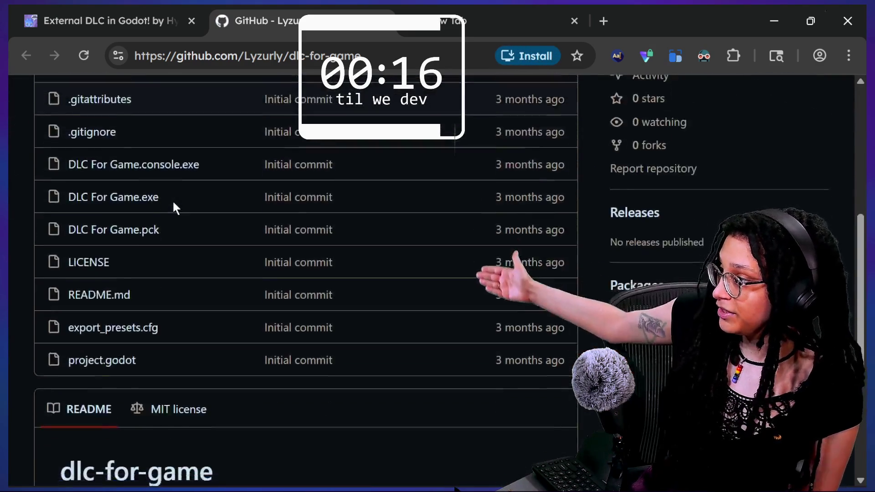
pyautogui.scroll(2, 175, 209)
pyautogui.scroll(3, 173, 207)
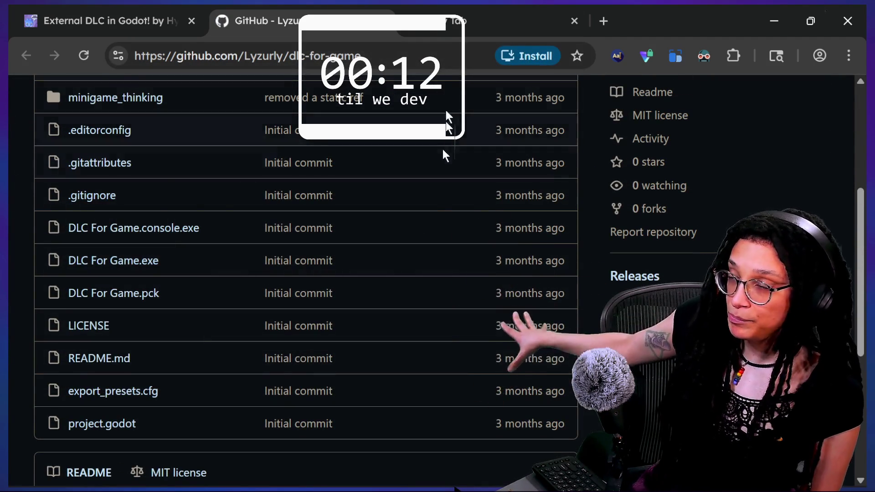
pyautogui.click(162, 6)
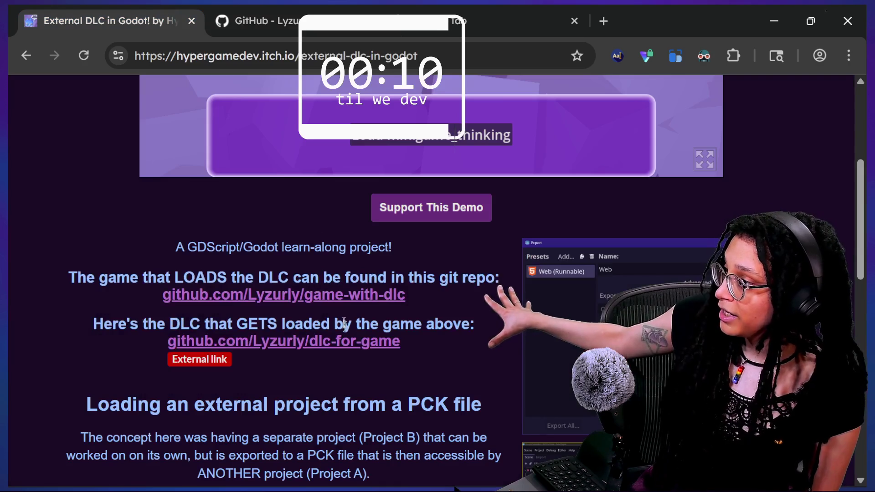
# - Open the game-with-dlc repository in a new tab, skim its files, and return to the demo
pyautogui.click(328, 295)
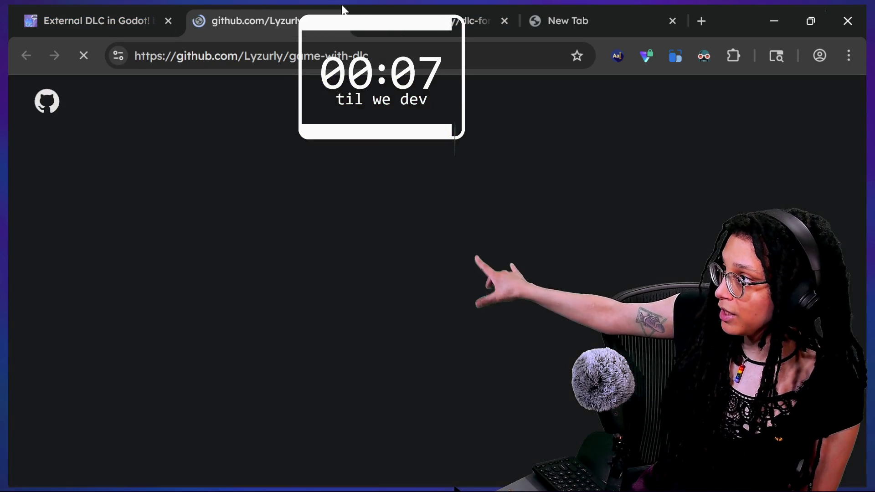
pyautogui.click(176, 6)
pyautogui.scroll(5, 360, 121)
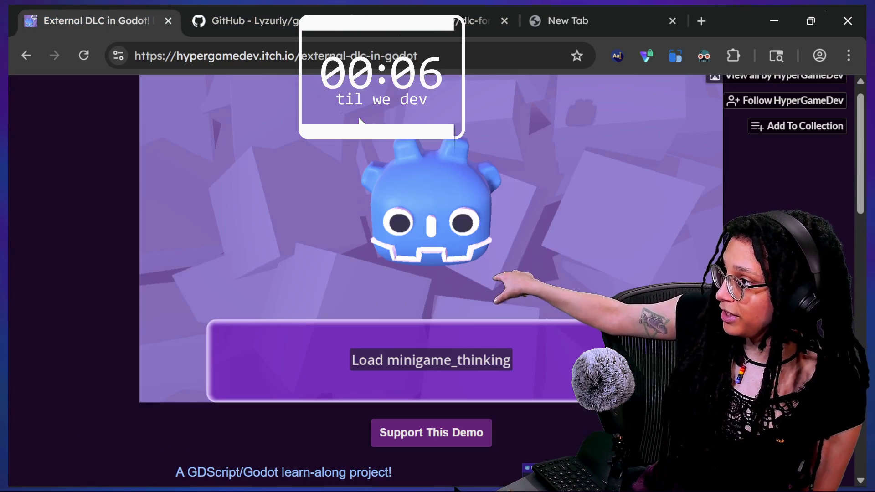
pyautogui.click(207, 23)
pyautogui.scroll(-7, 407, 292)
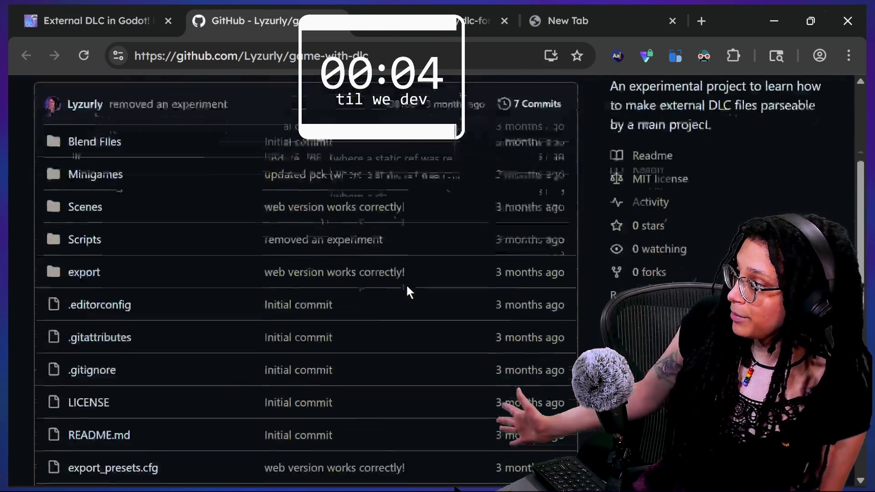
pyautogui.scroll(5, 407, 292)
pyautogui.click(138, 7)
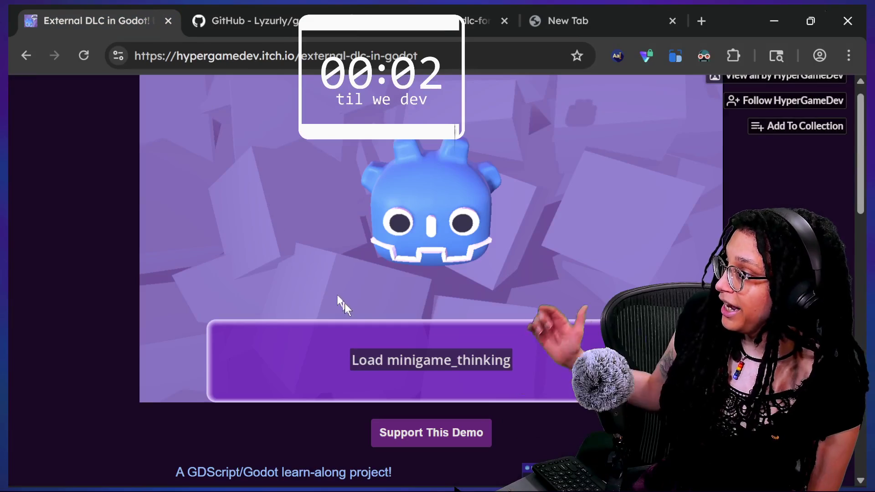
# - Load the minigame_thinking DLC in the demo, then enlarge the Godot export-dialog screenshot
pyautogui.click(417, 363)
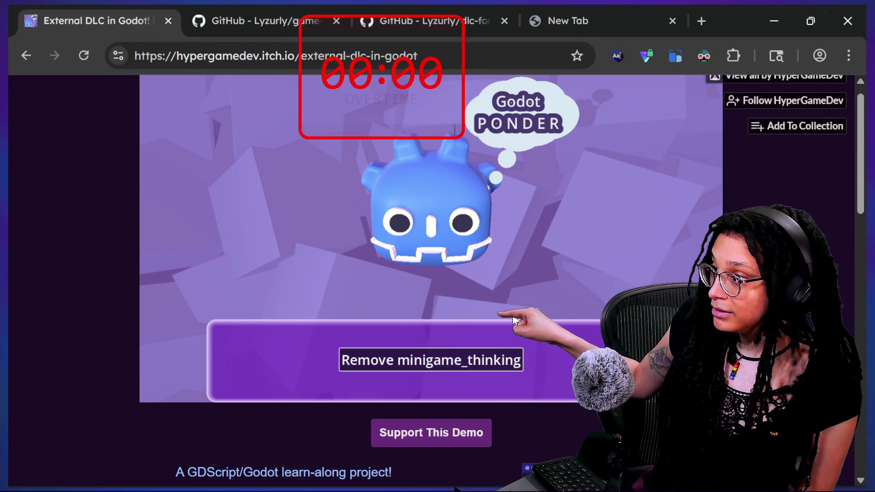
pyautogui.scroll(1, 561, 183)
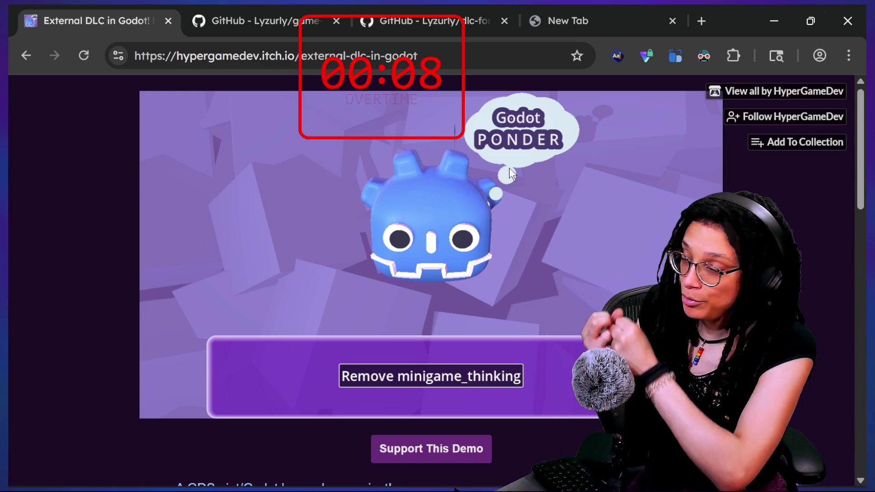
pyautogui.scroll(-4, 811, 208)
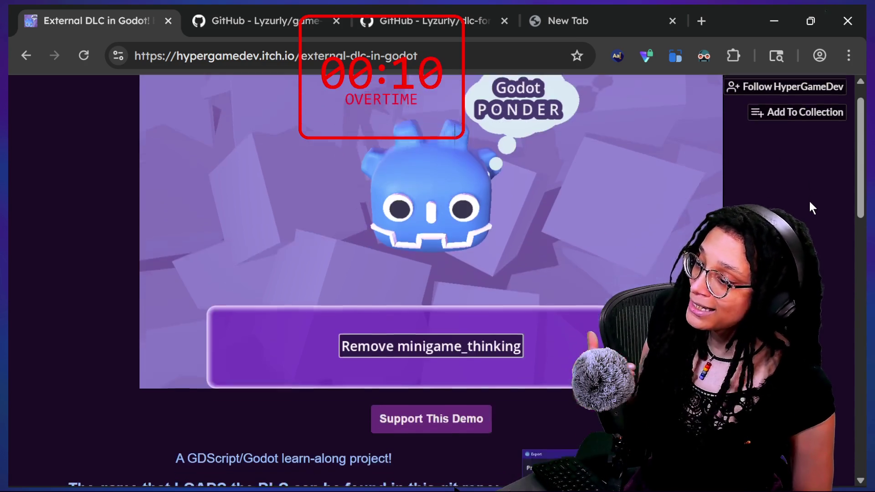
pyautogui.scroll(-10, 811, 207)
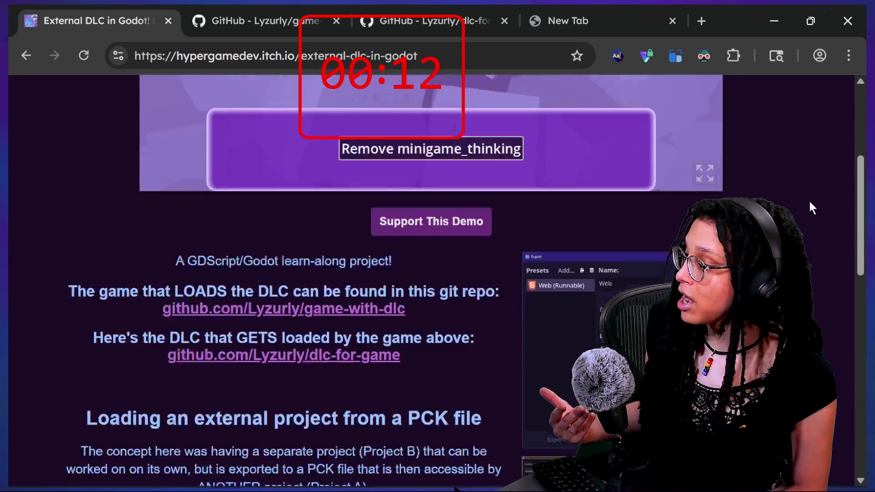
pyautogui.scroll(-3, 811, 203)
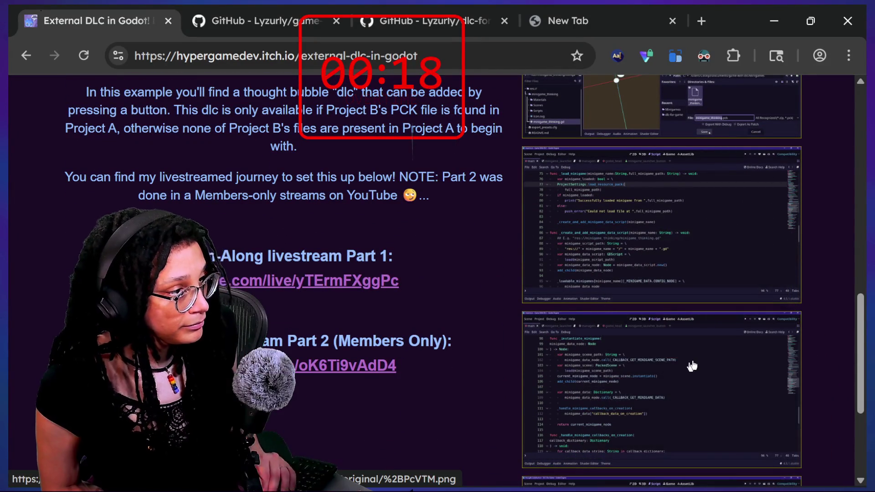
pyautogui.scroll(4, 691, 211)
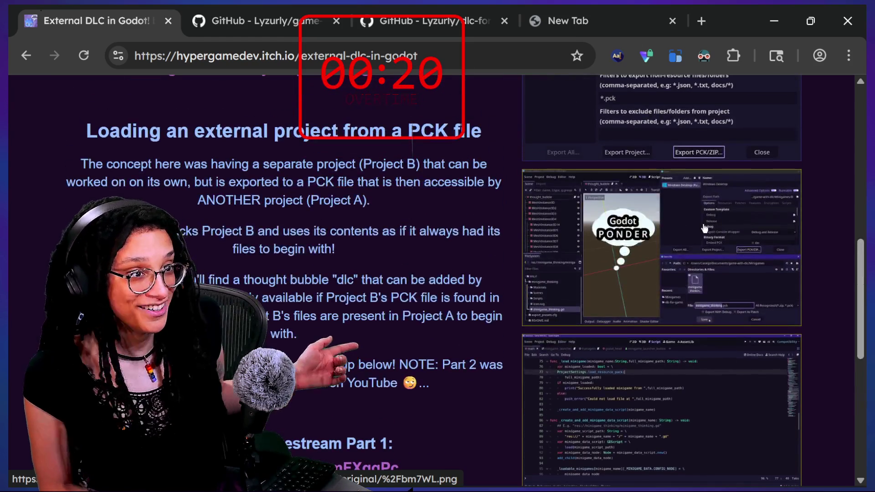
pyautogui.click(691, 211)
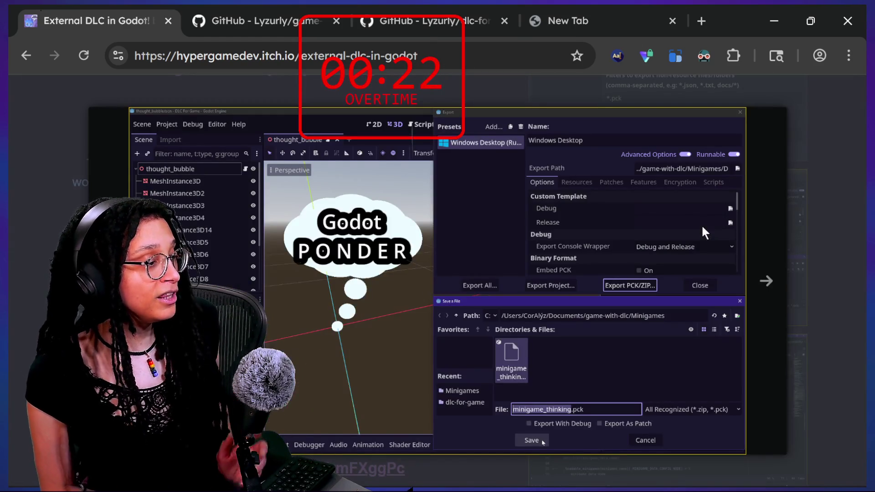
# - Advance the lightbox to the next screenshot, the GDScript DLC-loading code
pyautogui.click(702, 228)
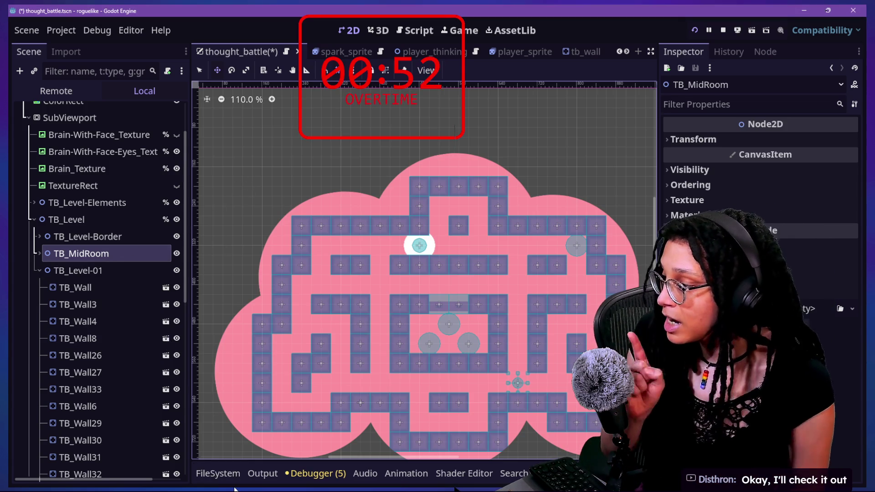
# - Show the FileSystem panel at res:// with no filter and enter the embed_post_planner folder
pyautogui.click(228, 475)
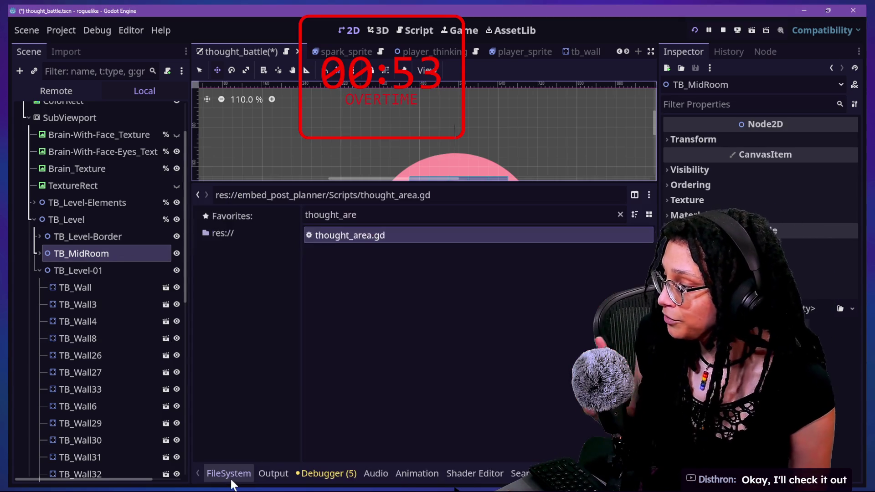
pyautogui.click(646, 213)
pyautogui.click(263, 220)
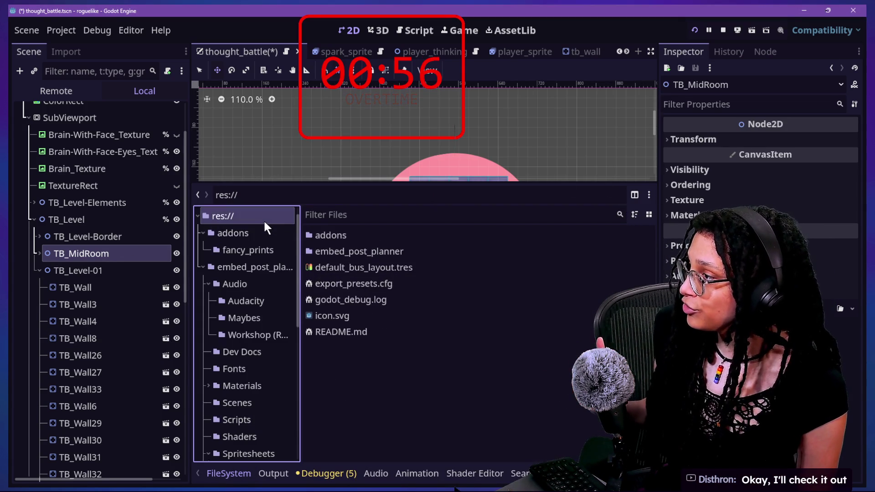
pyautogui.moveTo(330, 316)
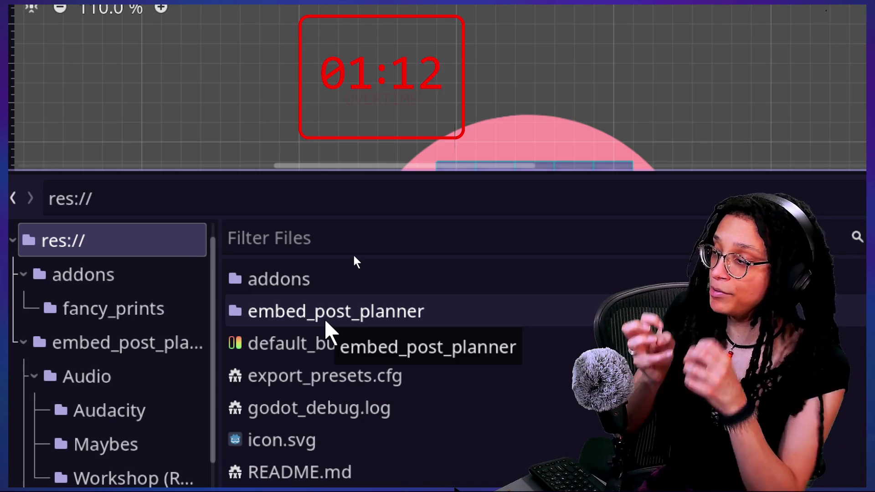
pyautogui.doubleClick(326, 321)
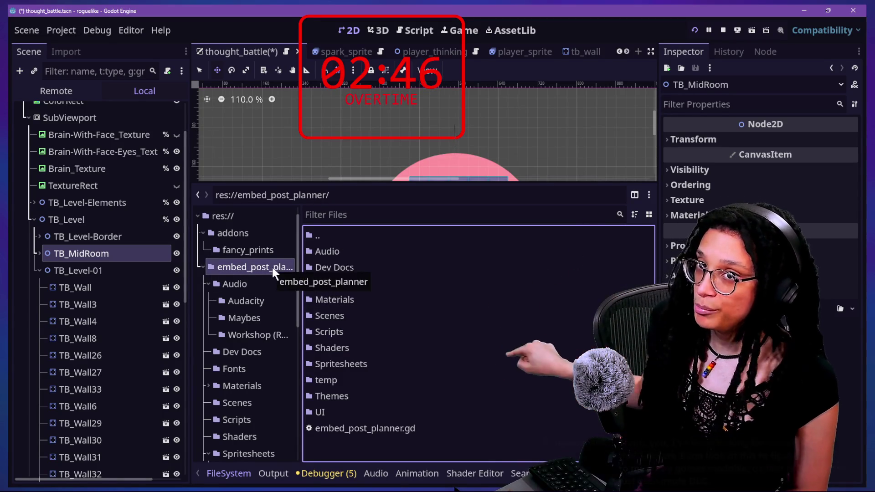
# - View the Web and Windows Desktop presets under Project > Export, close them, and switch to chat
pyautogui.click(71, 28)
pyautogui.moveTo(87, 31)
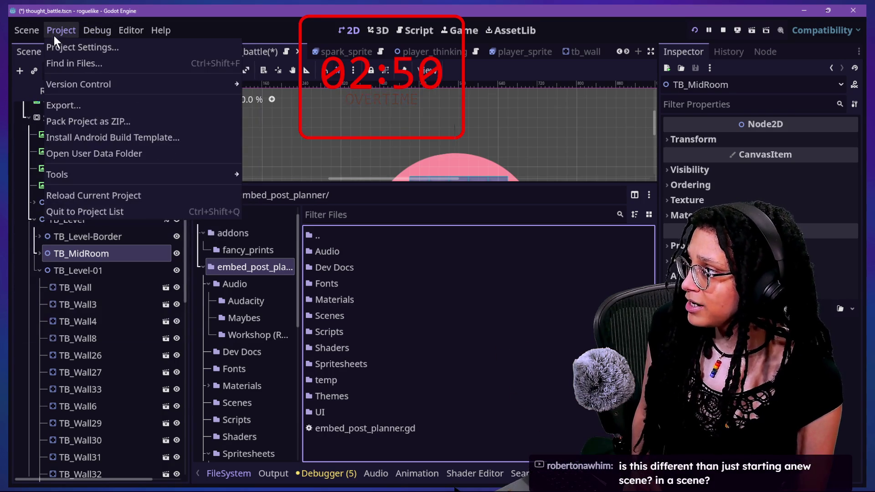
pyautogui.click(72, 104)
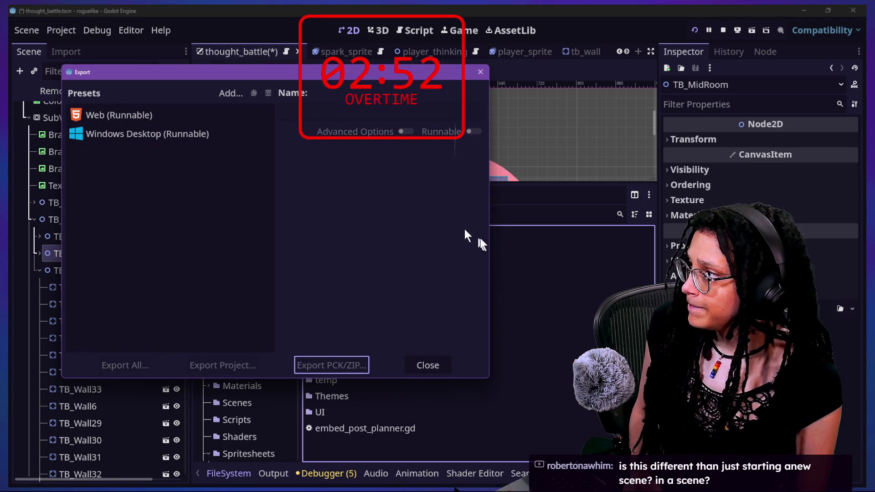
pyautogui.press('Escape')
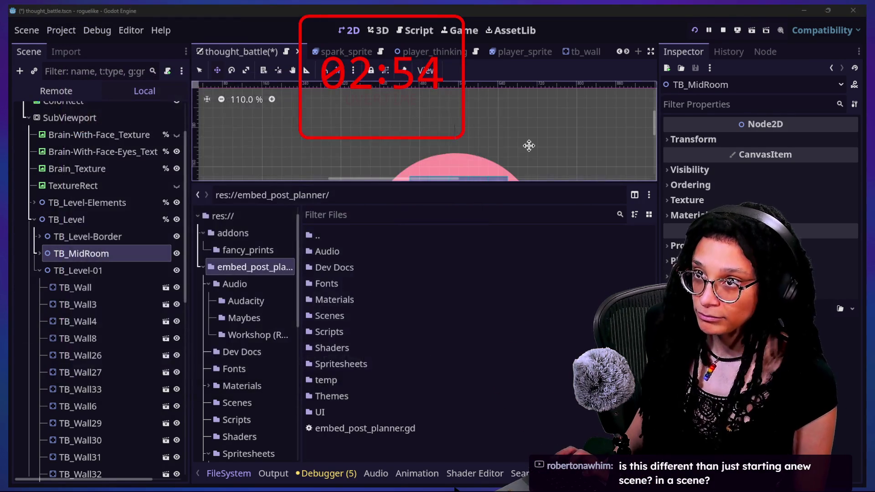
pyautogui.hotkey('alt', 'Tab')
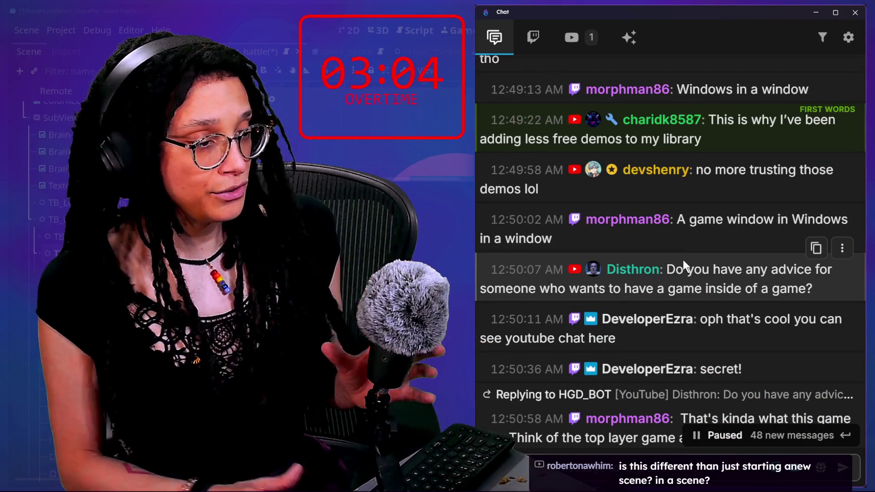
pyautogui.moveTo(703, 269)
pyautogui.mouseDown()
pyautogui.moveTo(732, 294)
pyautogui.moveTo(722, 292)
pyautogui.mouseUp()
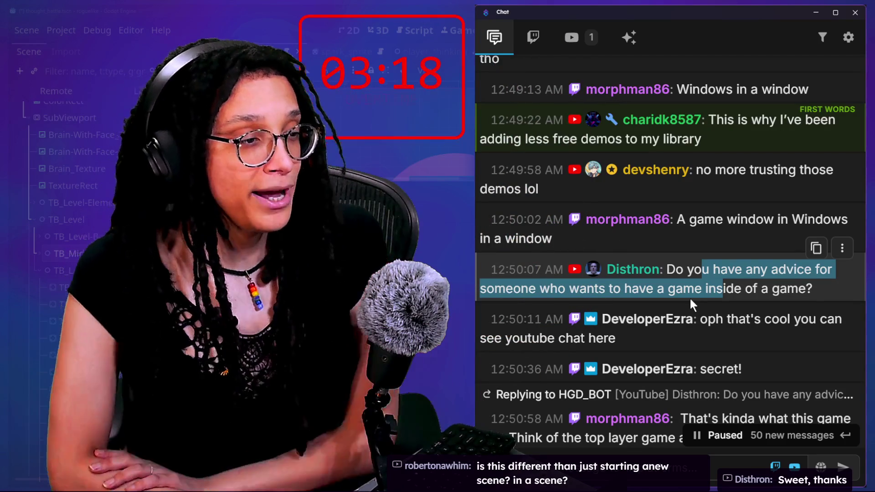
pyautogui.scroll(-1, 724, 314)
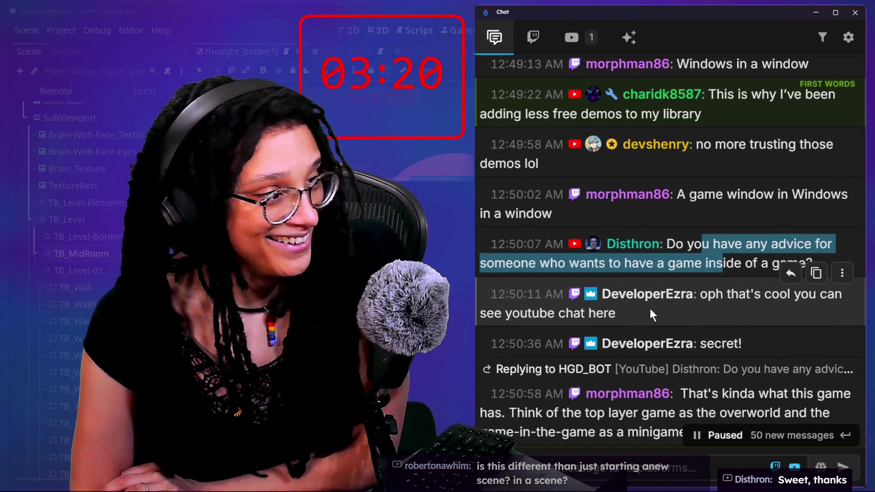
pyautogui.moveTo(650, 313)
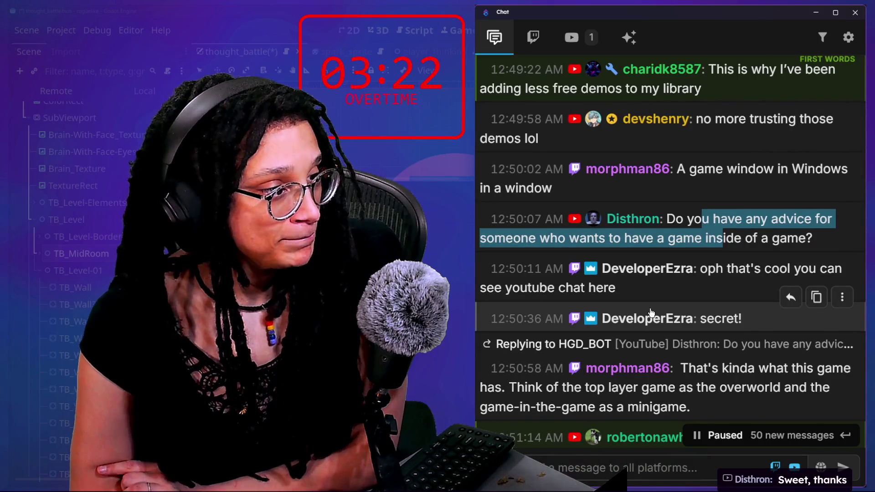
pyautogui.scroll(-3, 651, 312)
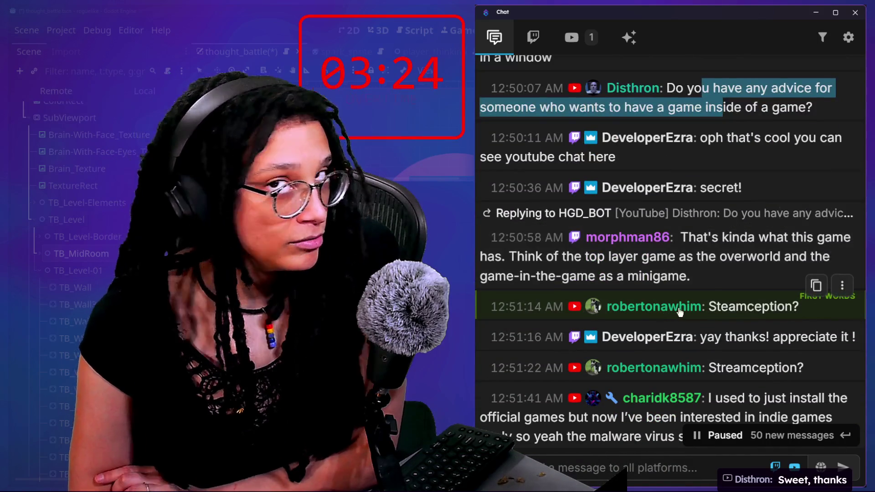
pyautogui.moveTo(678, 237); pyautogui.dragTo(703, 264)
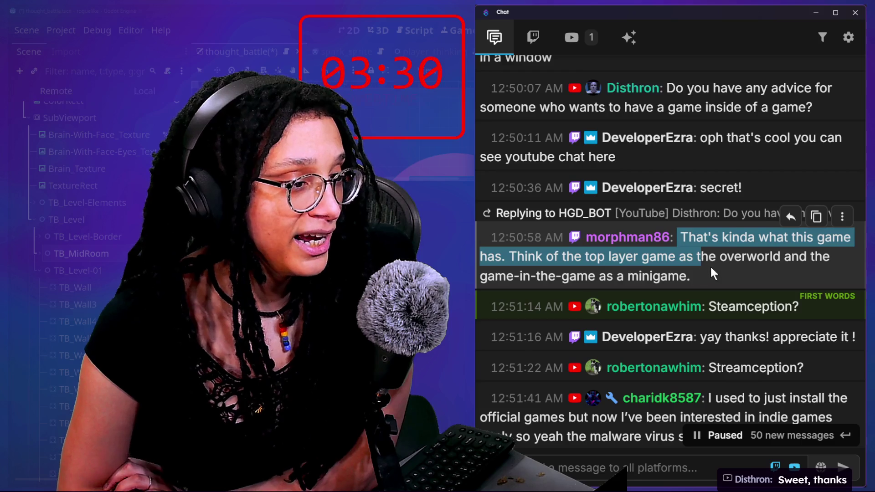
pyautogui.moveTo(653, 276); pyautogui.dragTo(679, 275)
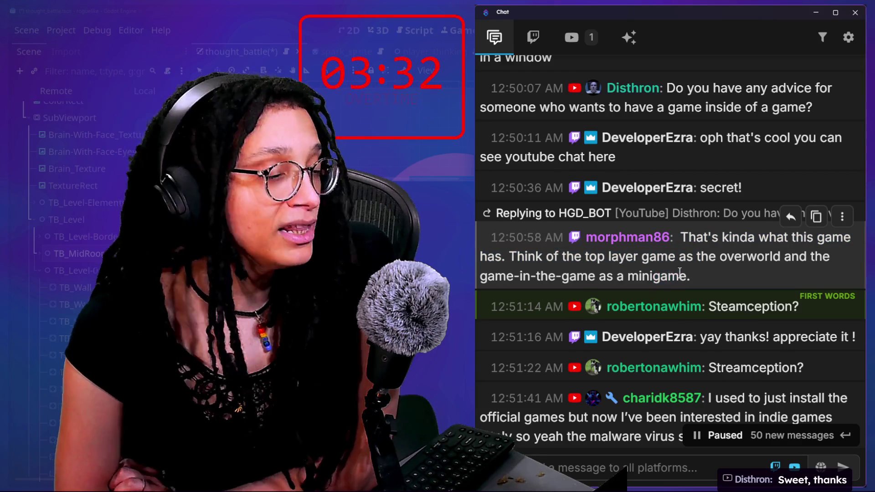
pyautogui.scroll(-1, 679, 272)
pyautogui.scroll(-2, 710, 265)
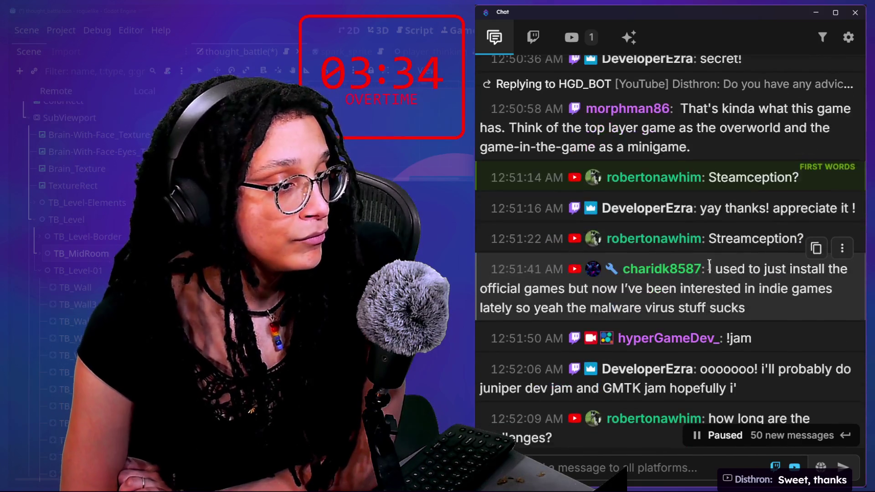
pyautogui.moveTo(710, 265); pyautogui.dragTo(750, 294)
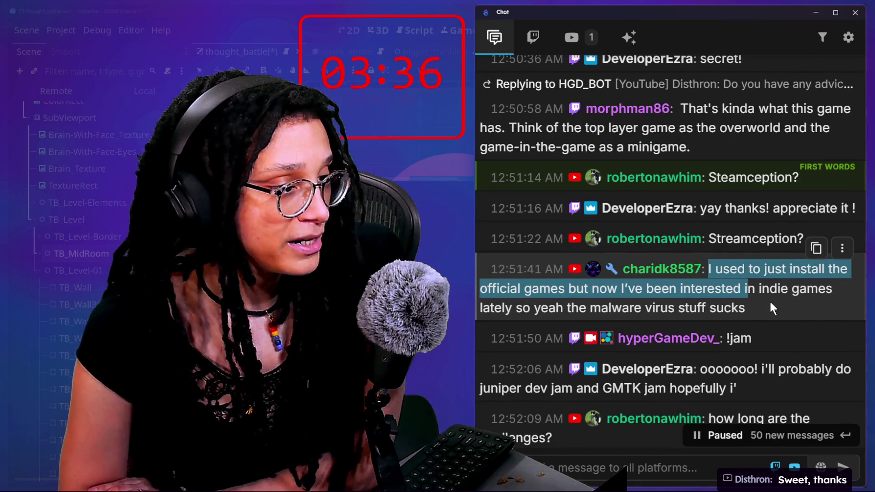
pyautogui.scroll(-1, 770, 300)
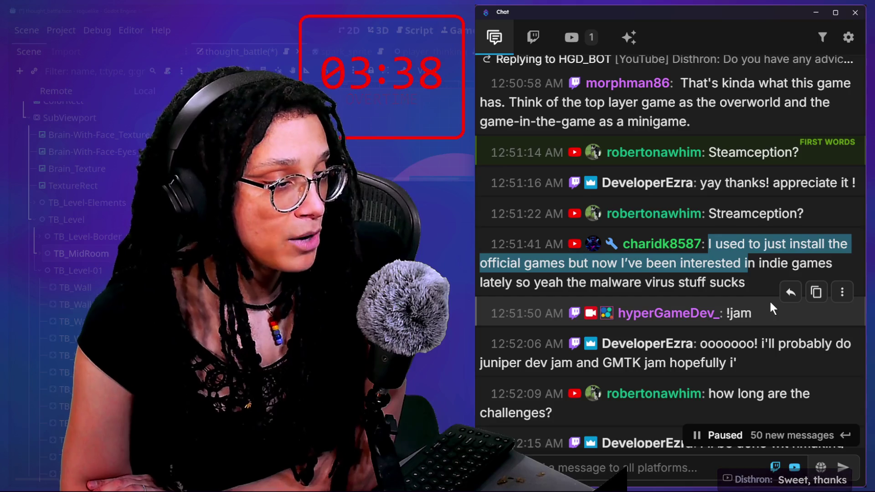
pyautogui.scroll(-2, 670, 326)
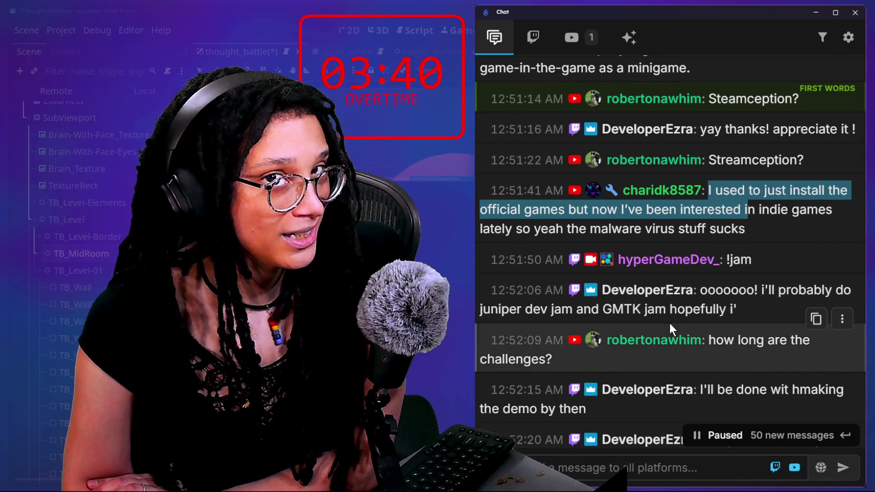
pyautogui.scroll(-1, 669, 324)
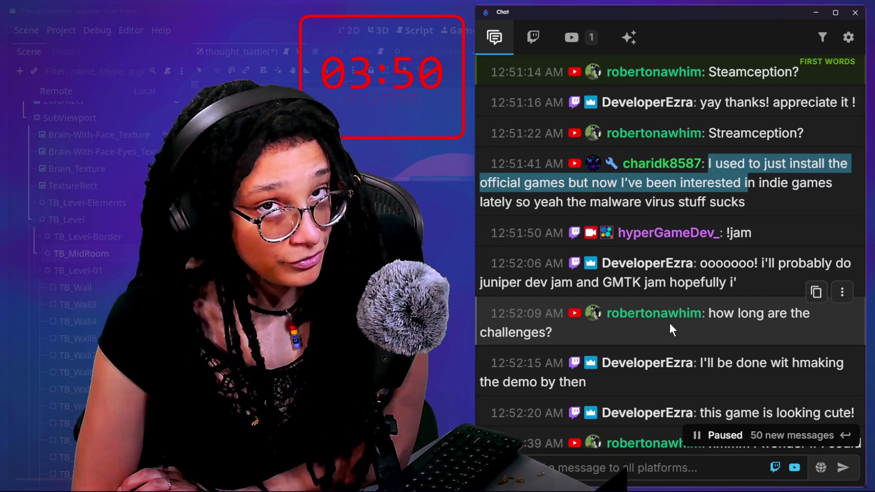
pyautogui.scroll(-1, 705, 287)
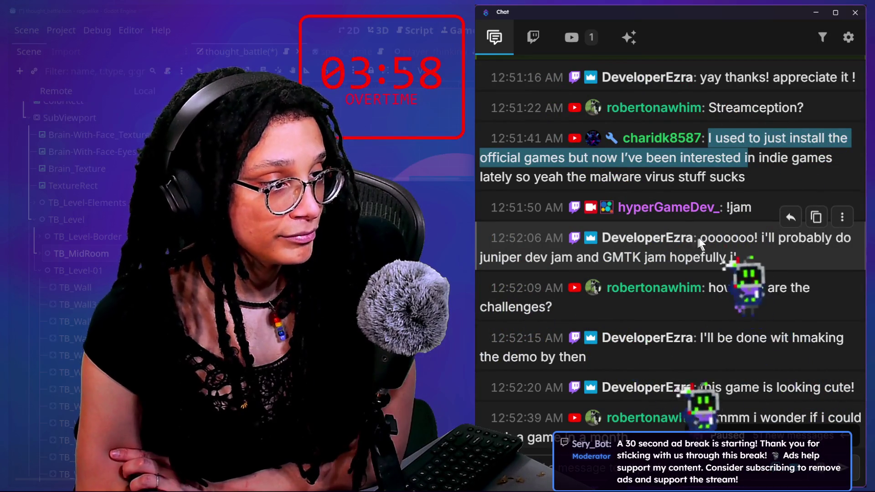
pyautogui.click(699, 237)
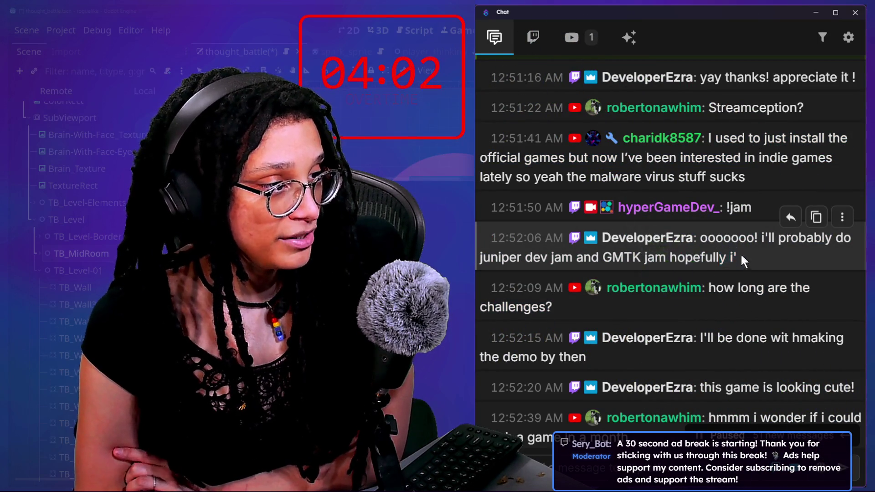
pyautogui.moveTo(591, 258); pyautogui.dragTo(759, 269)
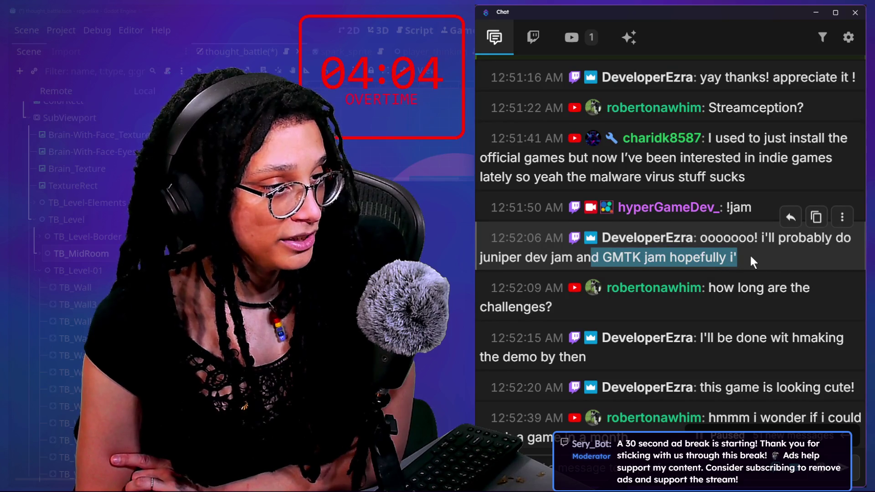
pyautogui.scroll(-1, 750, 254)
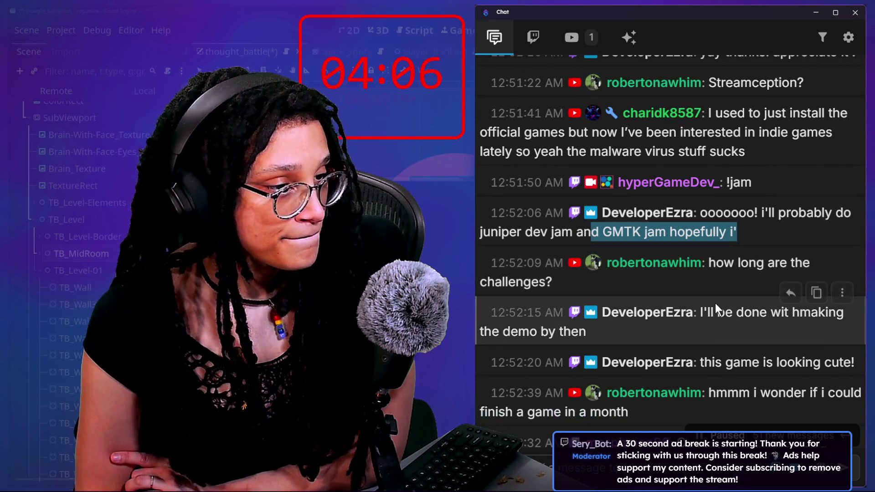
pyautogui.moveTo(740, 263); pyautogui.dragTo(741, 273)
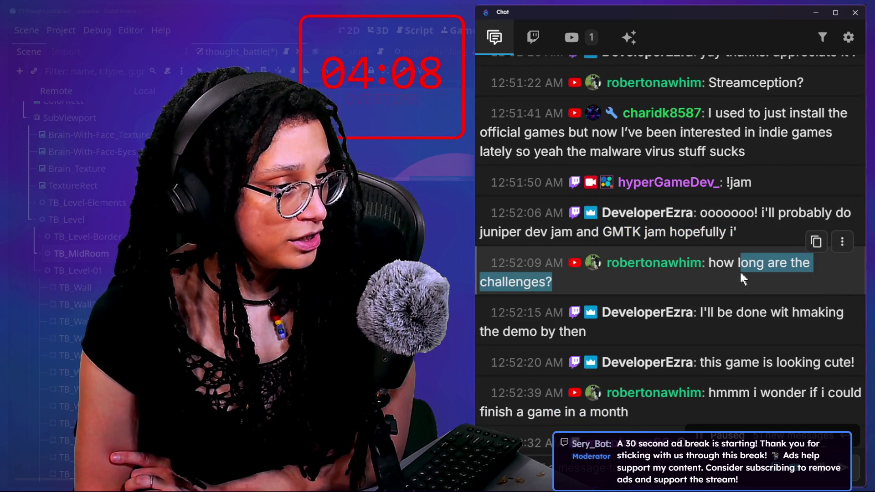
pyautogui.moveTo(687, 313); pyautogui.dragTo(726, 332)
pyautogui.scroll(-3, 730, 335)
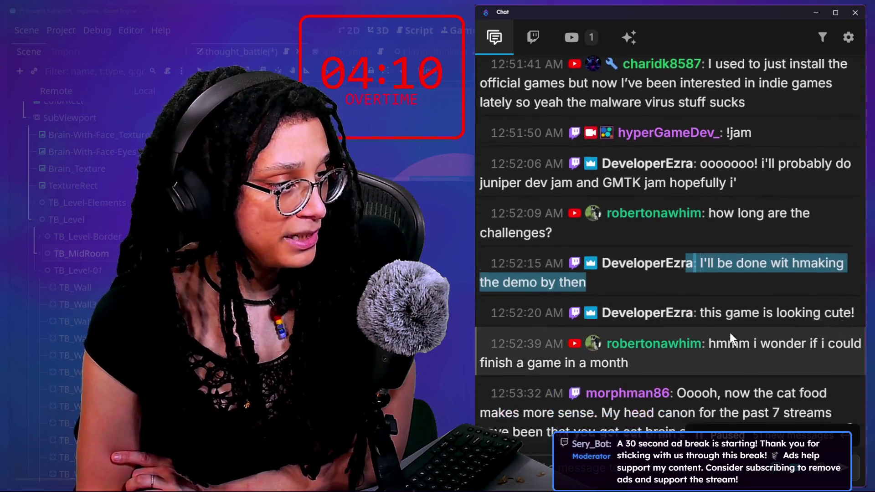
pyautogui.moveTo(699, 285); pyautogui.dragTo(754, 314)
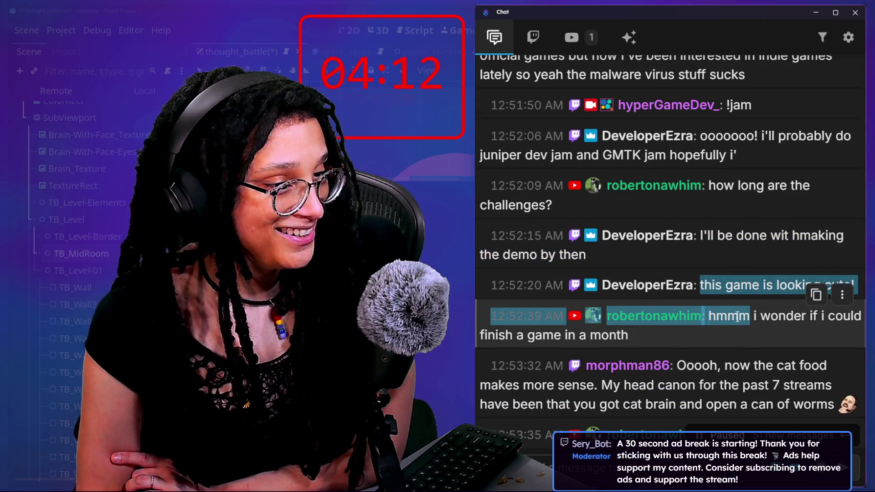
pyautogui.scroll(-5, 734, 314)
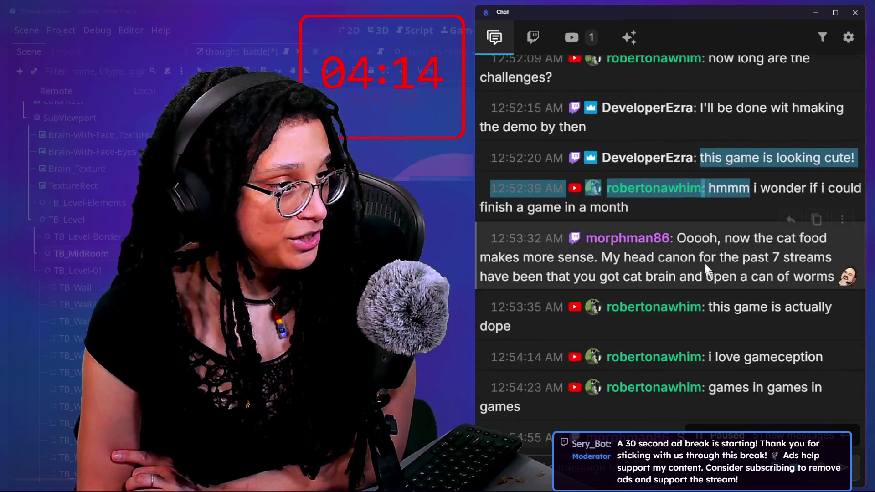
pyautogui.moveTo(694, 238); pyautogui.dragTo(737, 261)
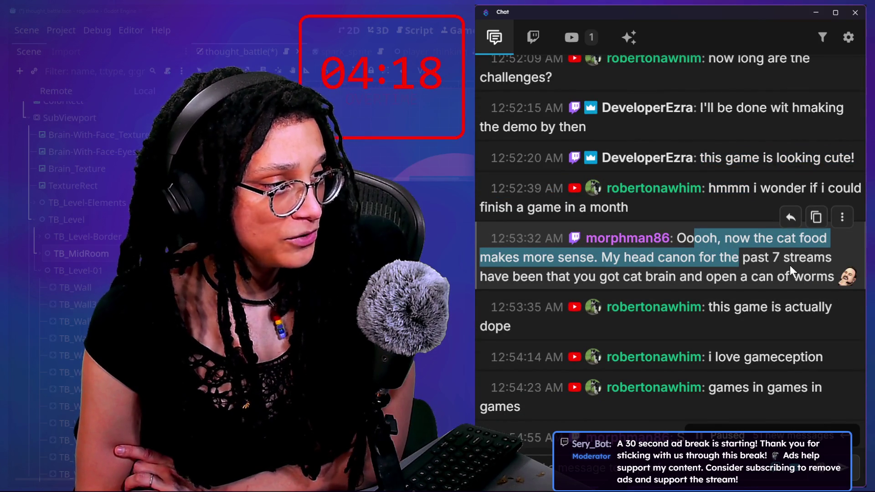
pyautogui.moveTo(513, 276); pyautogui.dragTo(593, 273)
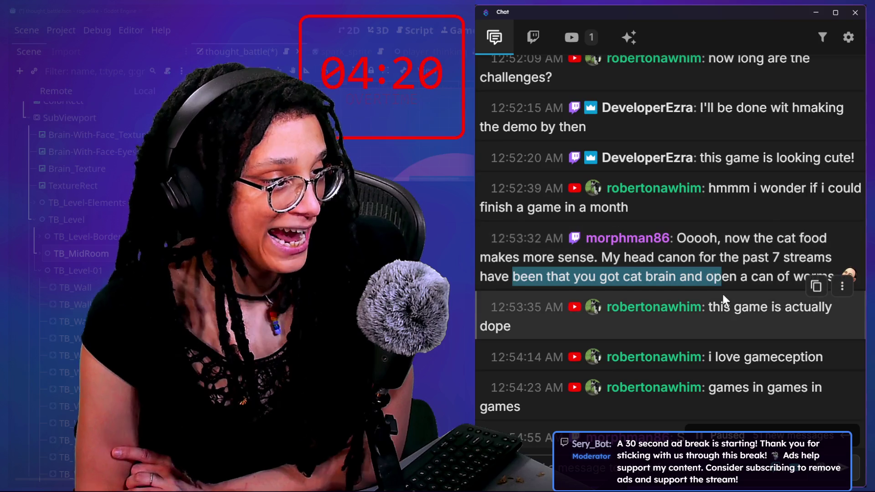
pyautogui.scroll(-1, 724, 327)
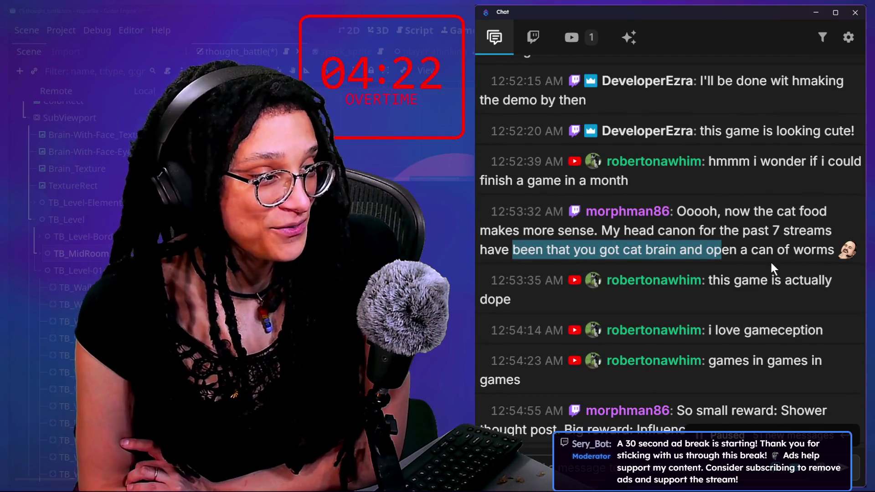
pyautogui.scroll(-2, 771, 264)
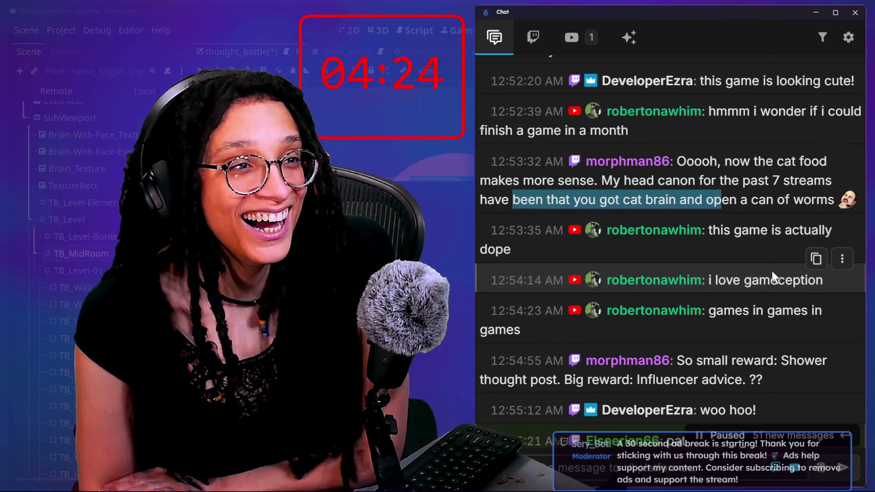
pyautogui.scroll(-1, 772, 272)
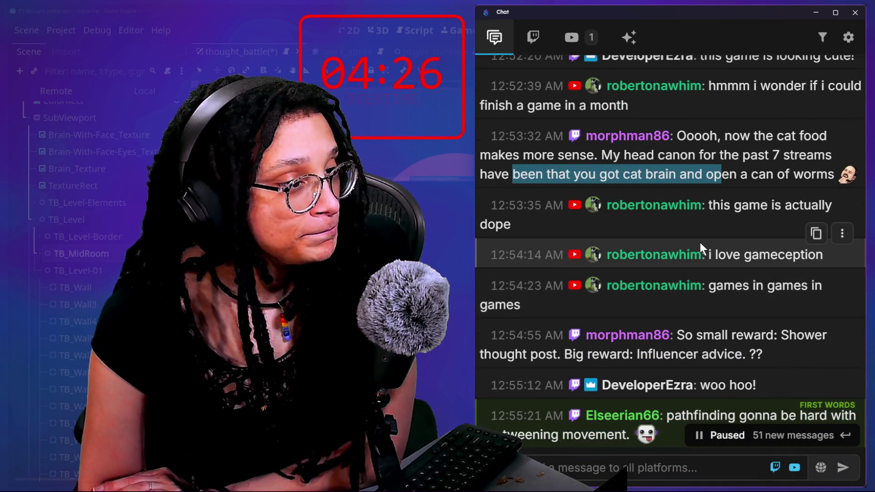
pyautogui.scroll(-1, 760, 309)
pyautogui.scroll(-1, 759, 309)
pyautogui.scroll(-4, 759, 309)
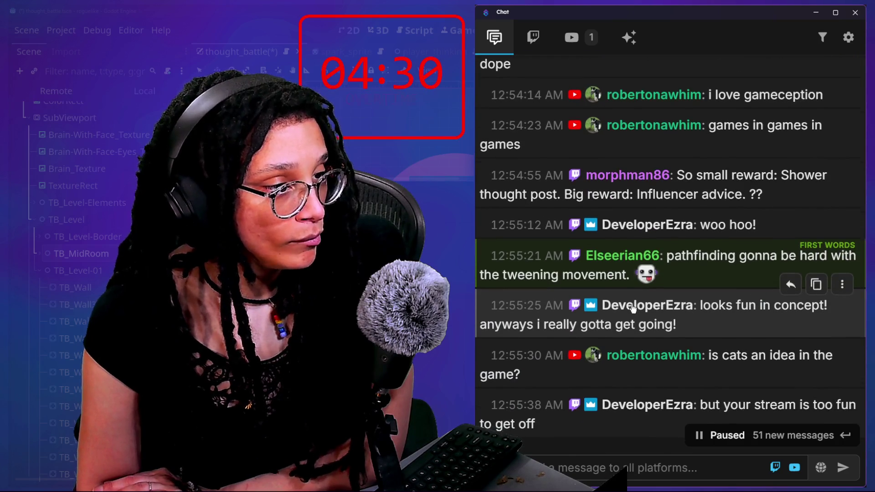
pyautogui.scroll(-1, 653, 314)
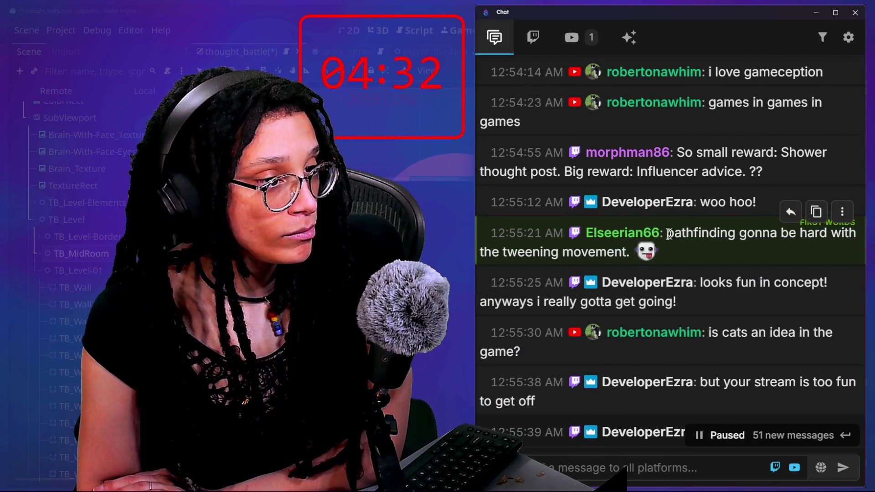
pyautogui.moveTo(669, 234); pyautogui.dragTo(680, 246)
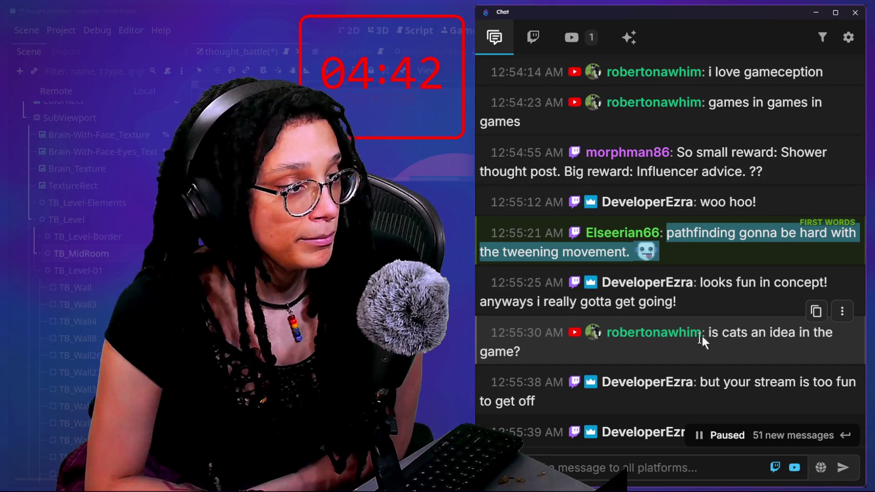
pyautogui.scroll(-15, 698, 342)
pyautogui.scroll(2, 697, 341)
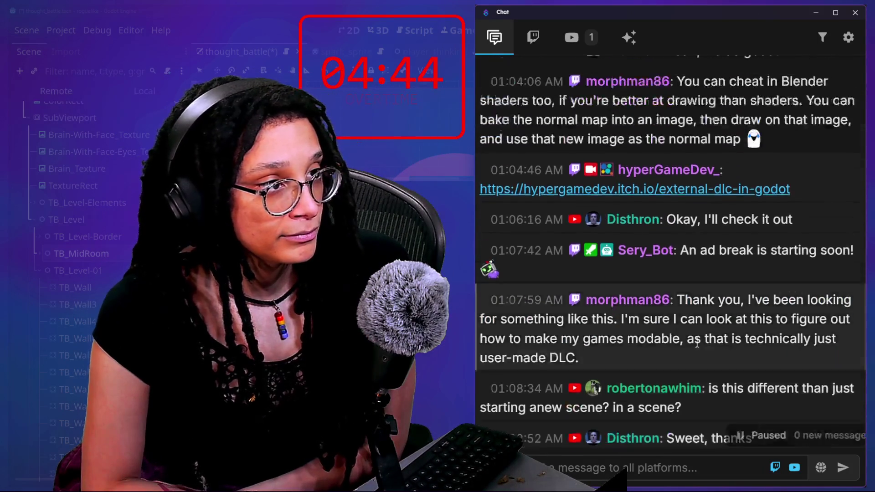
pyautogui.scroll(15, 697, 343)
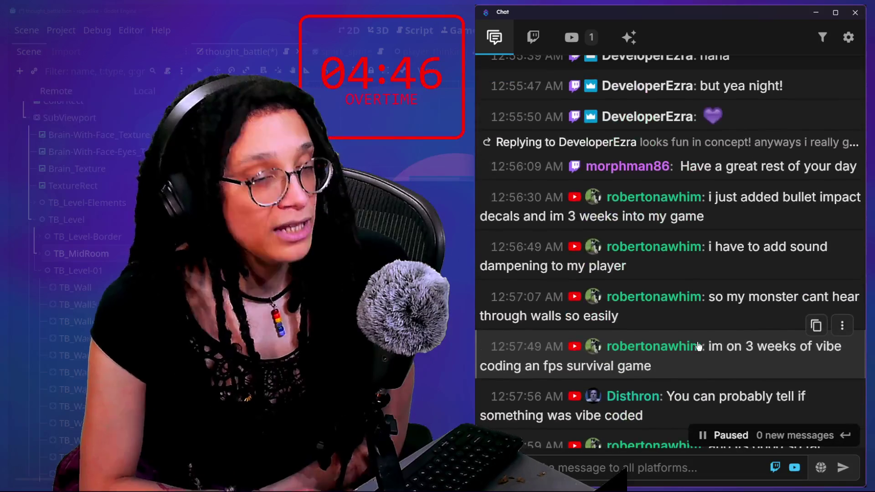
pyautogui.scroll(15, 698, 346)
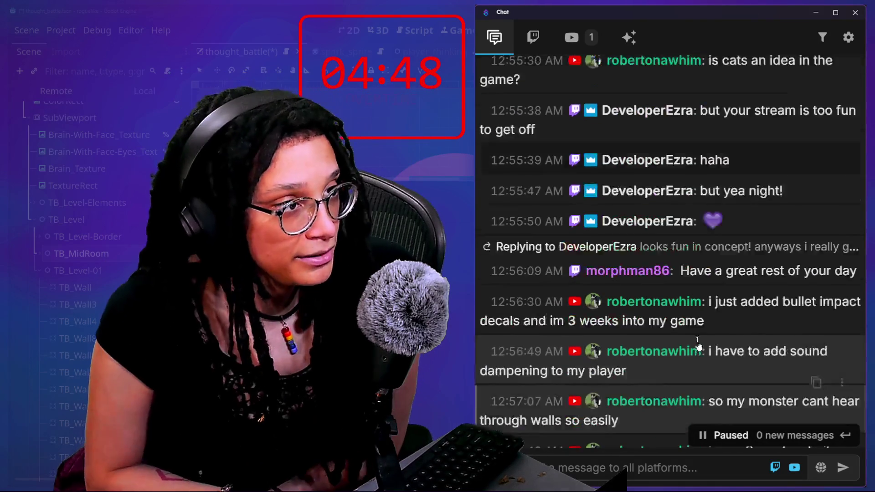
pyautogui.scroll(-20, 700, 349)
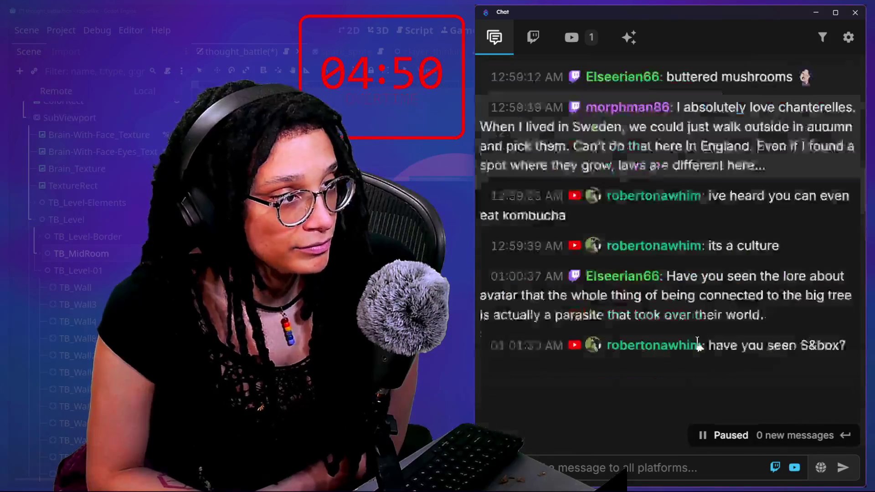
pyautogui.scroll(12, 697, 343)
pyautogui.scroll(1, 698, 347)
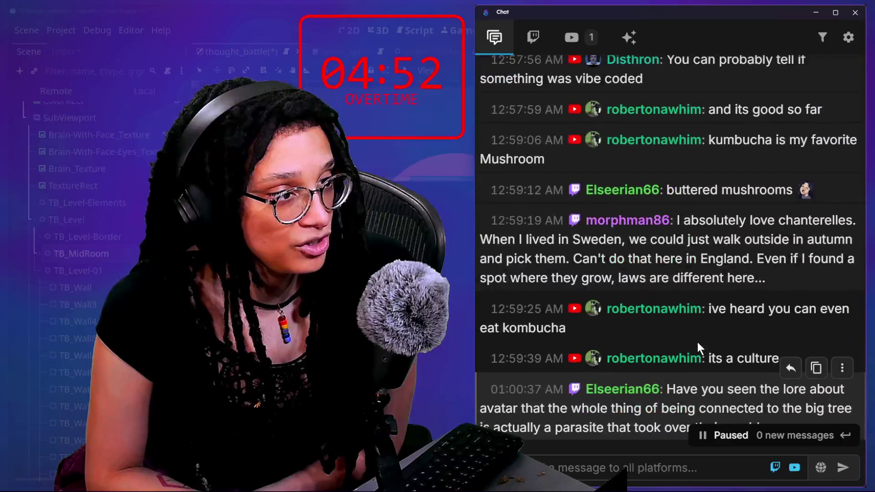
pyautogui.moveTo(686, 242); pyautogui.dragTo(721, 272)
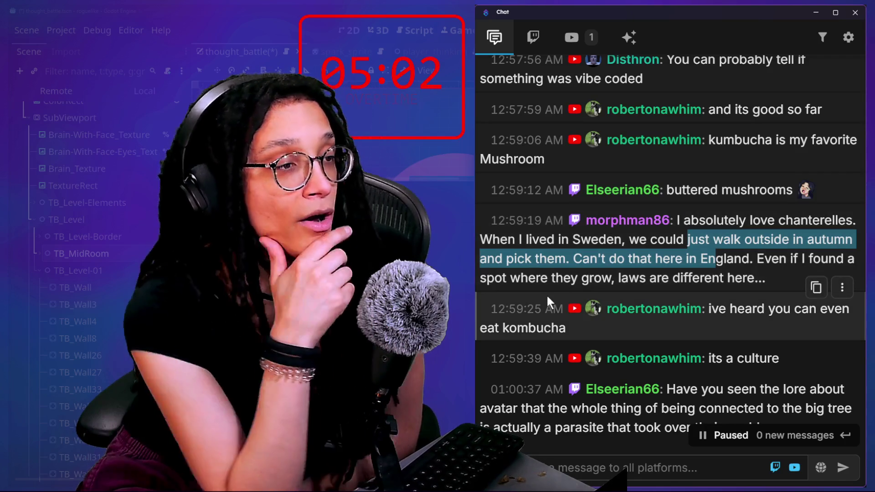
pyautogui.scroll(10, 546, 294)
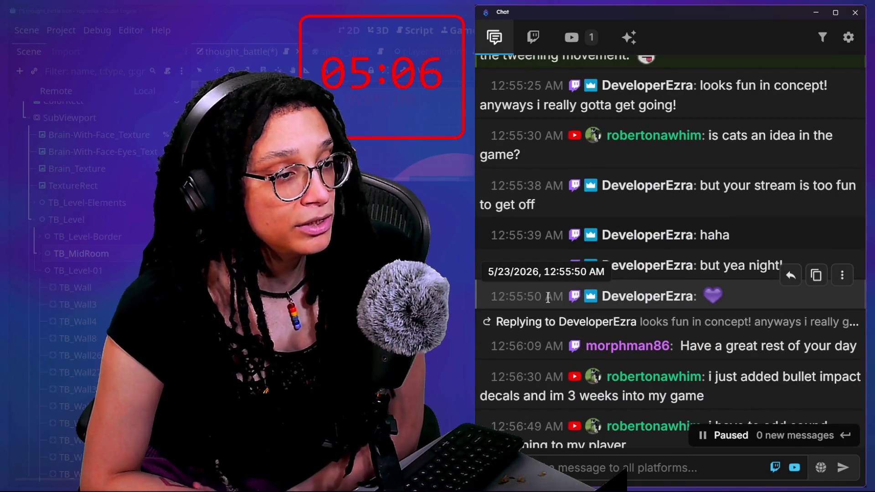
pyautogui.scroll(-2, 547, 296)
pyautogui.scroll(5, 548, 295)
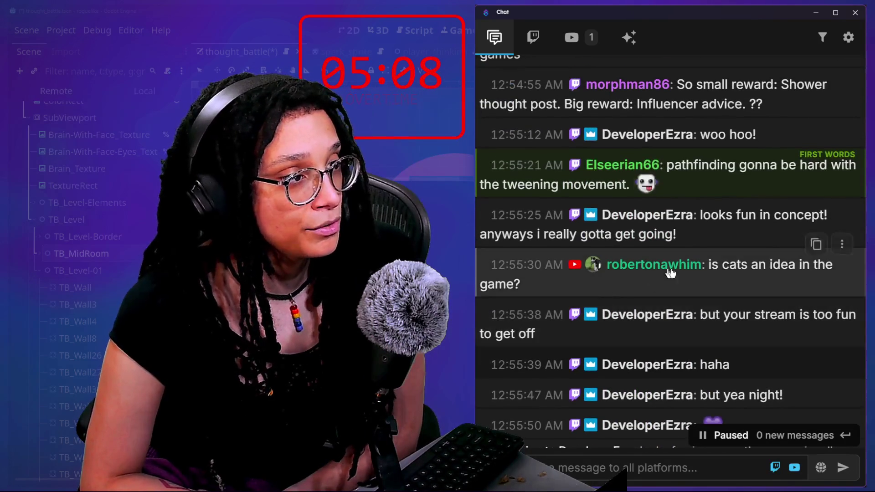
pyautogui.scroll(-1, 677, 260)
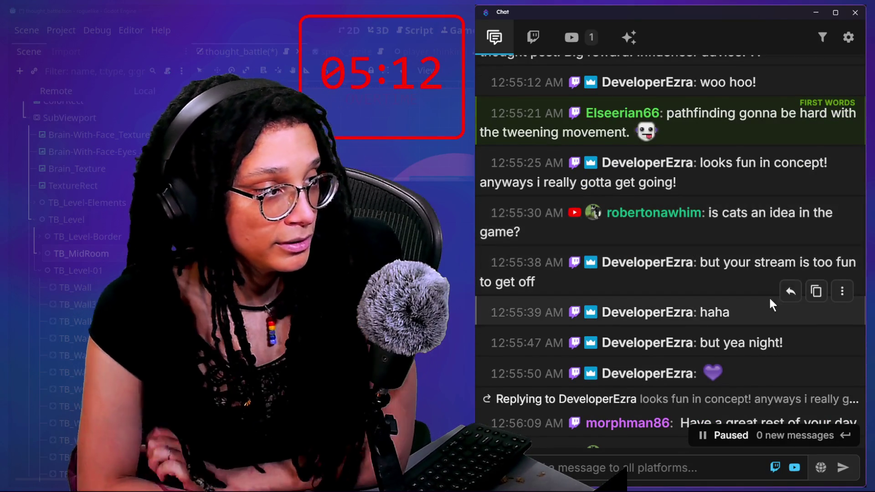
pyautogui.scroll(-3, 769, 296)
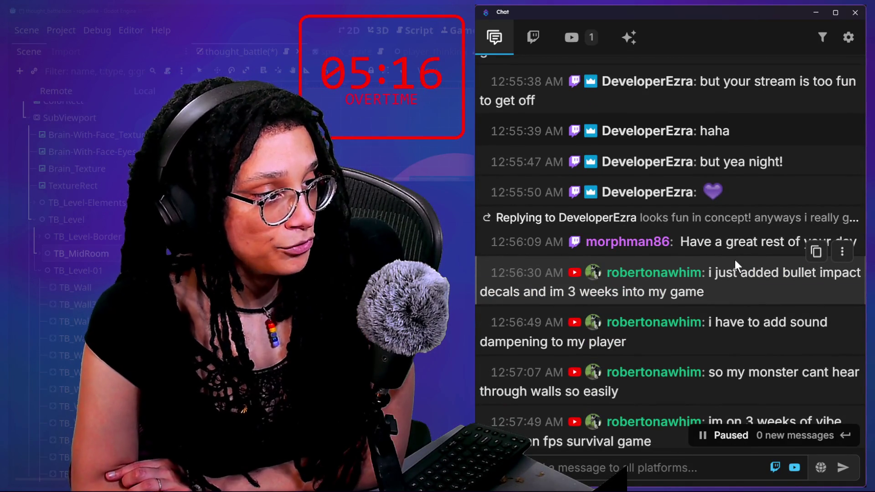
pyautogui.scroll(-2, 750, 279)
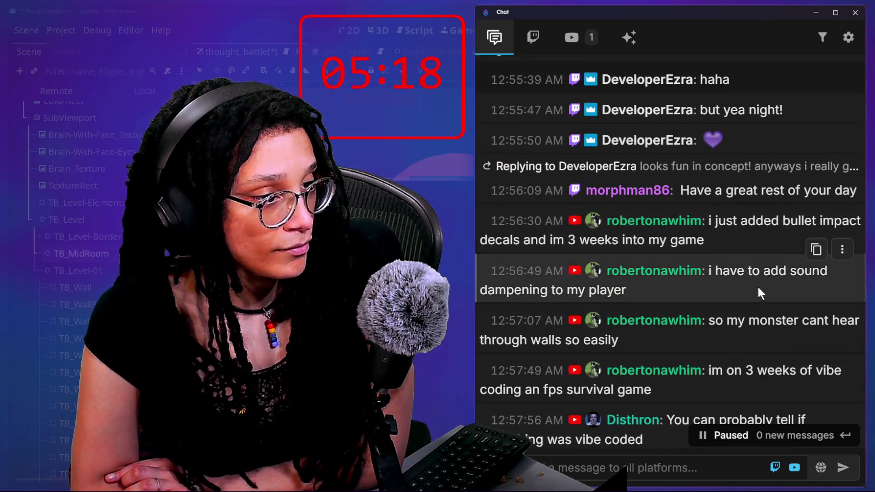
pyautogui.scroll(-1, 773, 306)
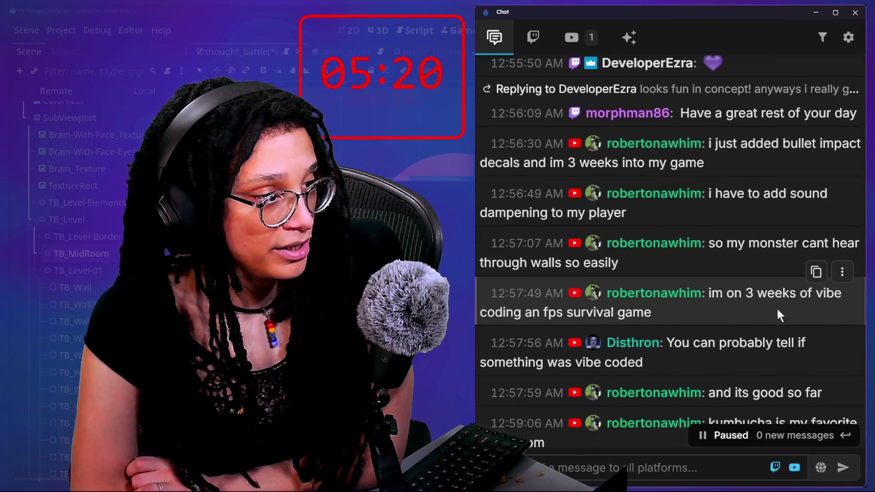
pyautogui.scroll(-1, 780, 314)
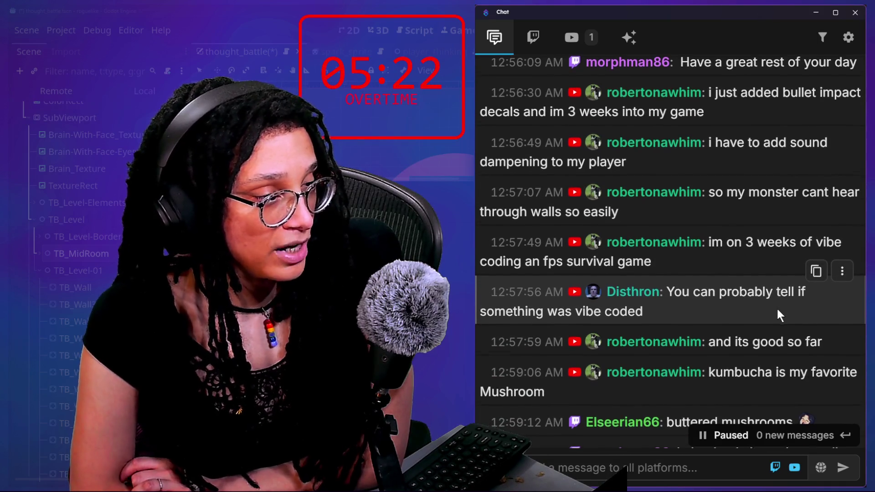
pyautogui.scroll(-1, 780, 315)
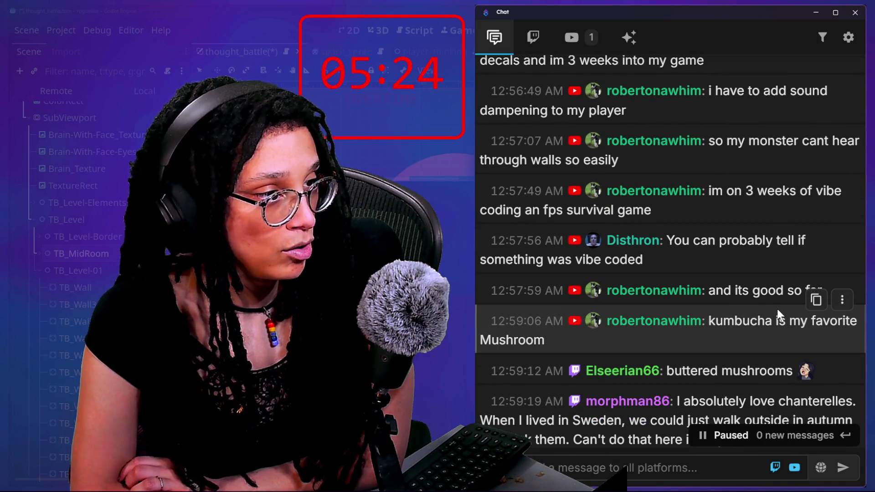
pyautogui.scroll(-1, 715, 265)
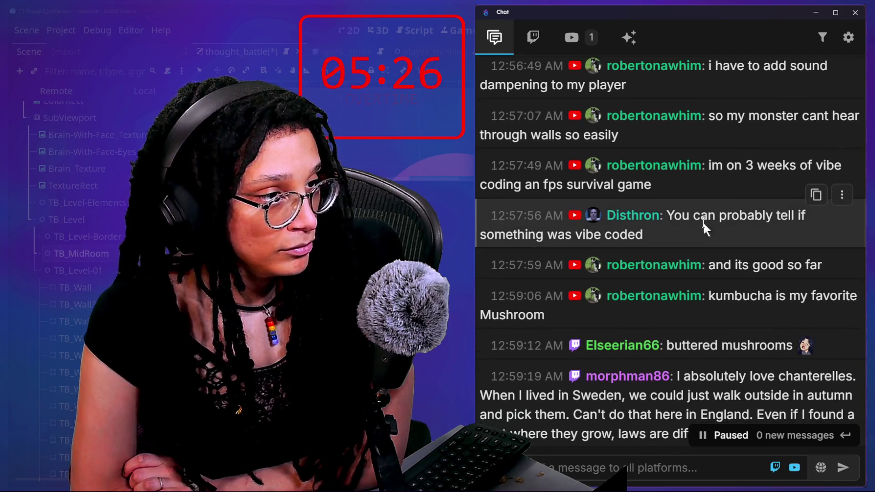
pyautogui.moveTo(702, 220); pyautogui.dragTo(738, 231)
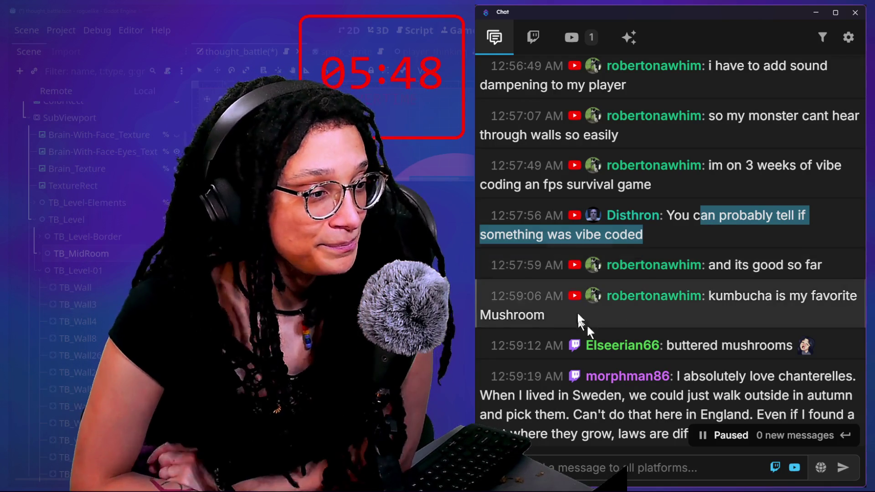
pyautogui.scroll(-2, 699, 278)
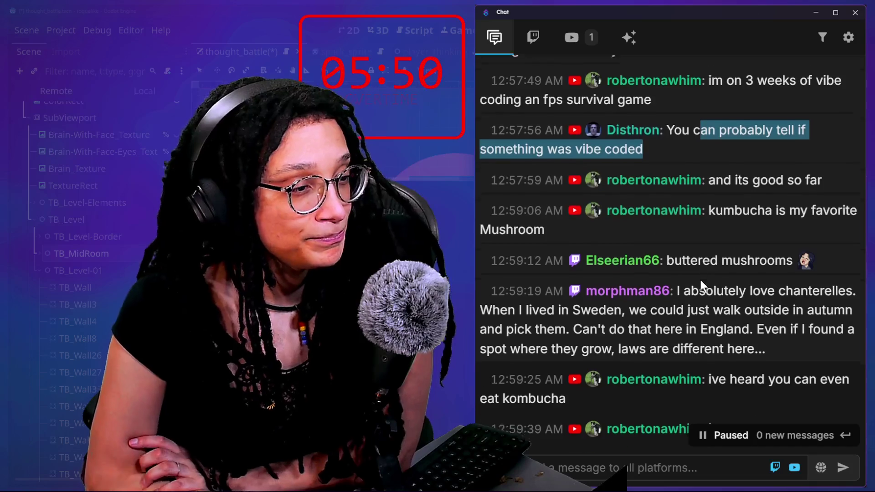
pyautogui.scroll(-4, 700, 281)
pyautogui.scroll(-1, 672, 184)
pyautogui.moveTo(727, 189)
pyautogui.mouseDown()
pyautogui.moveTo(752, 206)
pyautogui.moveTo(800, 168)
pyautogui.mouseUp()
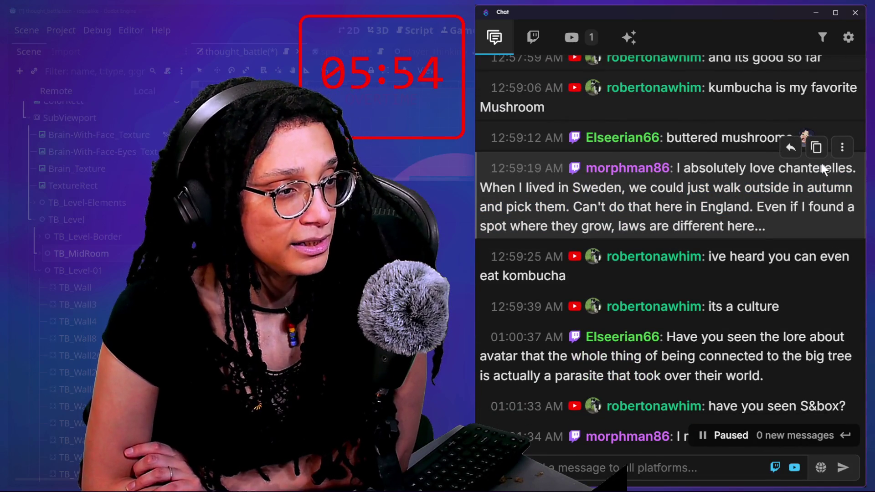
pyautogui.scroll(-1, 612, 308)
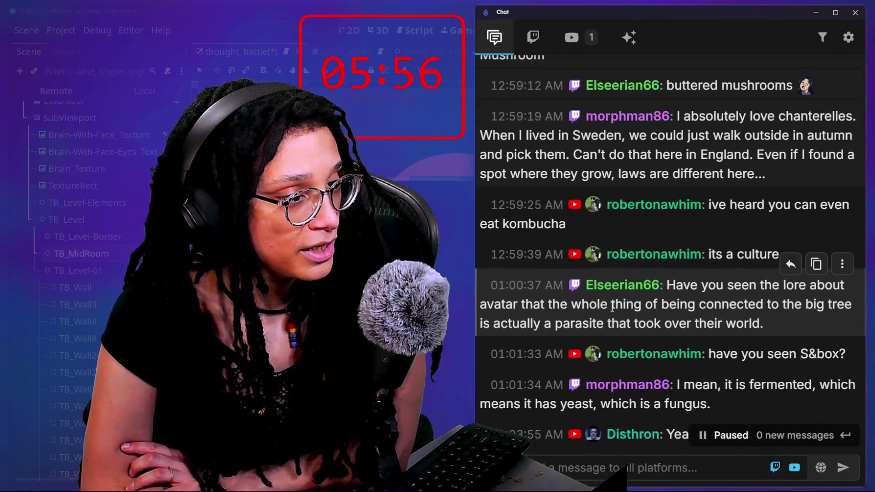
pyautogui.scroll(-1, 613, 307)
pyautogui.moveTo(684, 260)
pyautogui.mouseDown()
pyautogui.moveTo(713, 260)
pyautogui.moveTo(731, 284)
pyautogui.mouseUp()
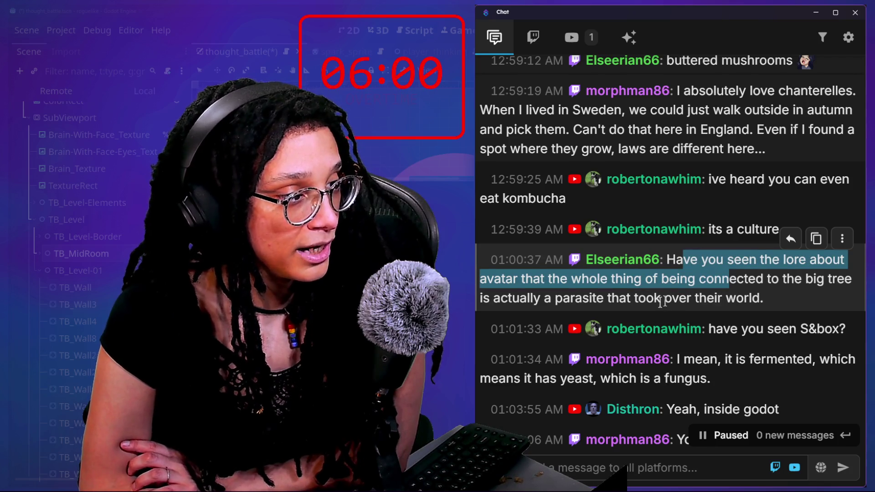
pyautogui.click(626, 295)
pyautogui.scroll(-1, 792, 296)
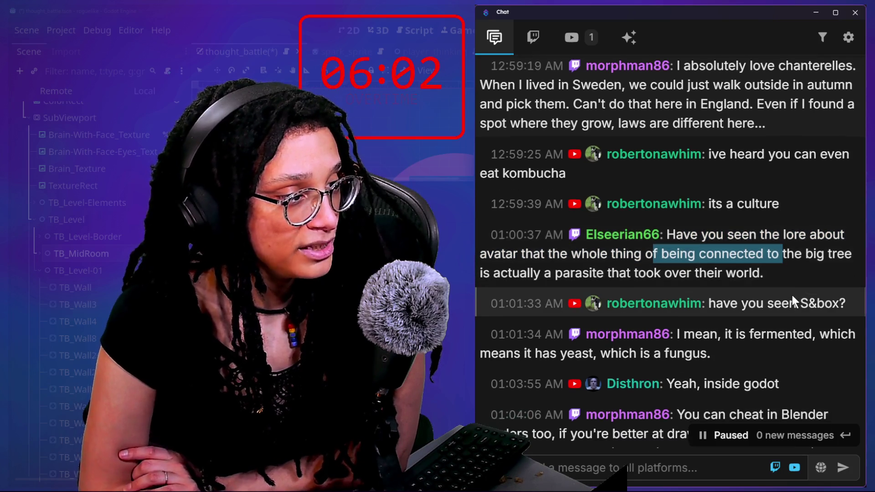
pyautogui.scroll(-3, 792, 296)
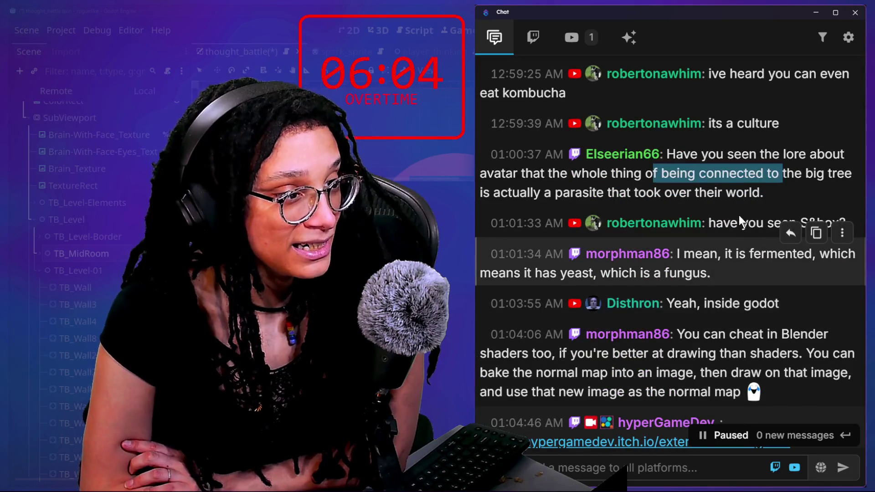
pyautogui.scroll(-1, 770, 297)
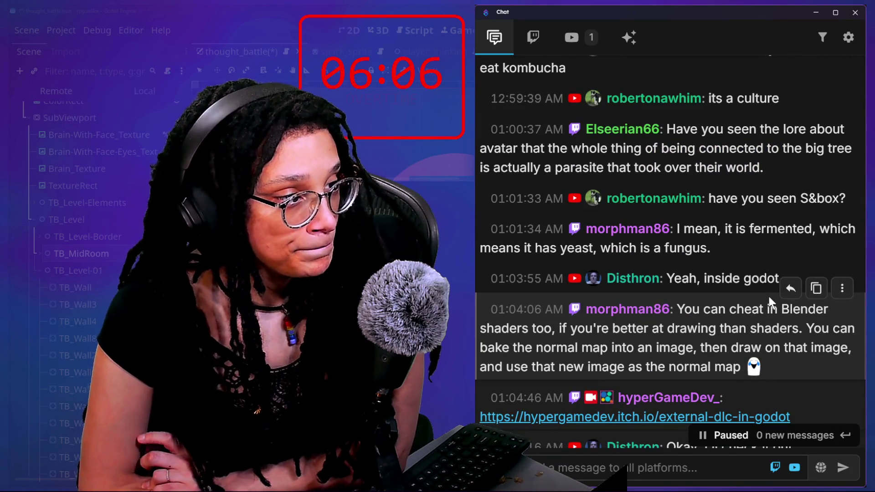
pyautogui.scroll(-2, 770, 296)
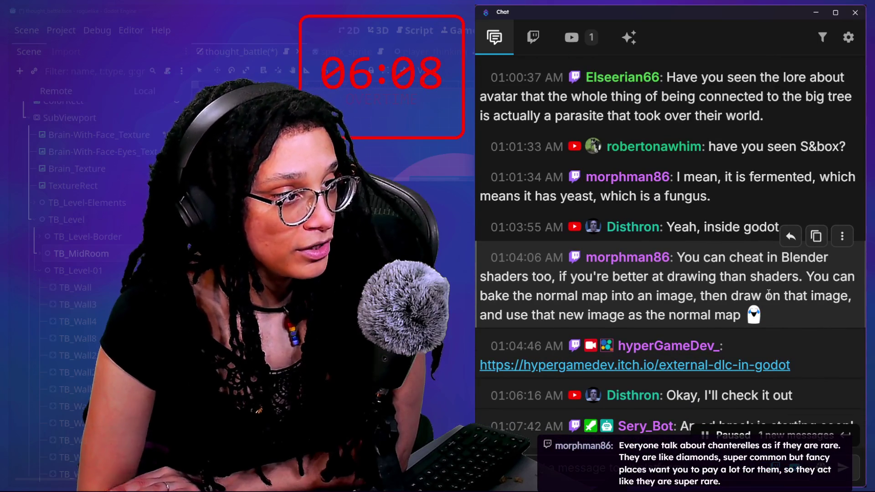
pyautogui.scroll(-1, 770, 295)
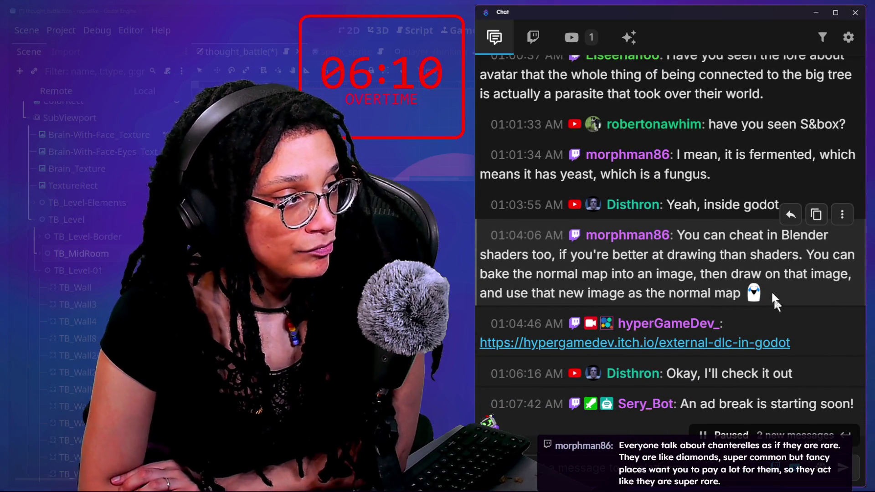
pyautogui.moveTo(711, 235); pyautogui.dragTo(782, 278)
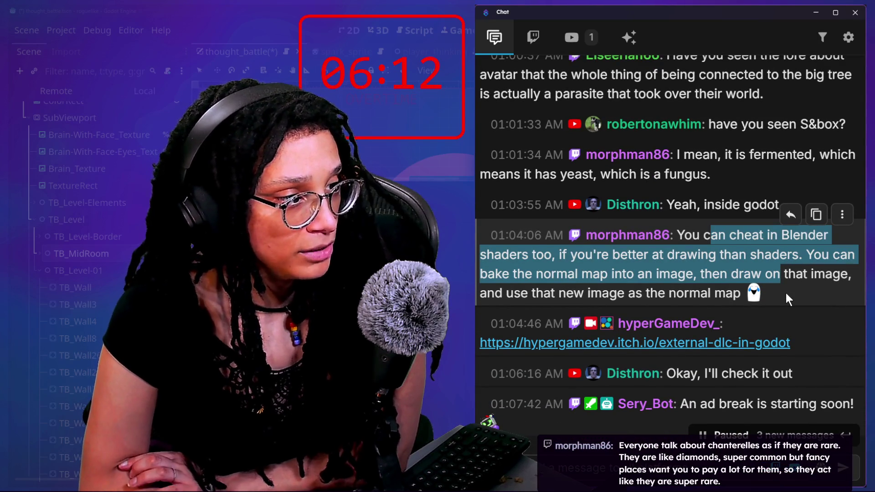
pyautogui.scroll(-1, 786, 293)
pyautogui.scroll(-1, 785, 293)
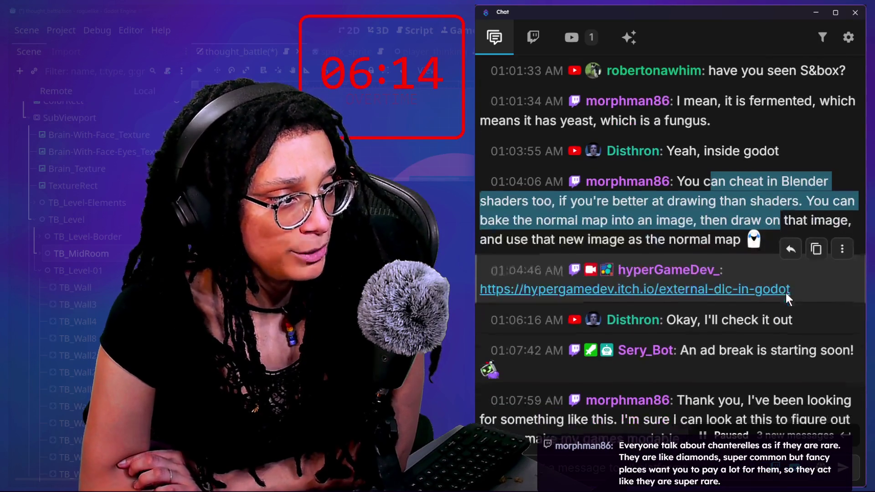
pyautogui.scroll(-1, 590, 270)
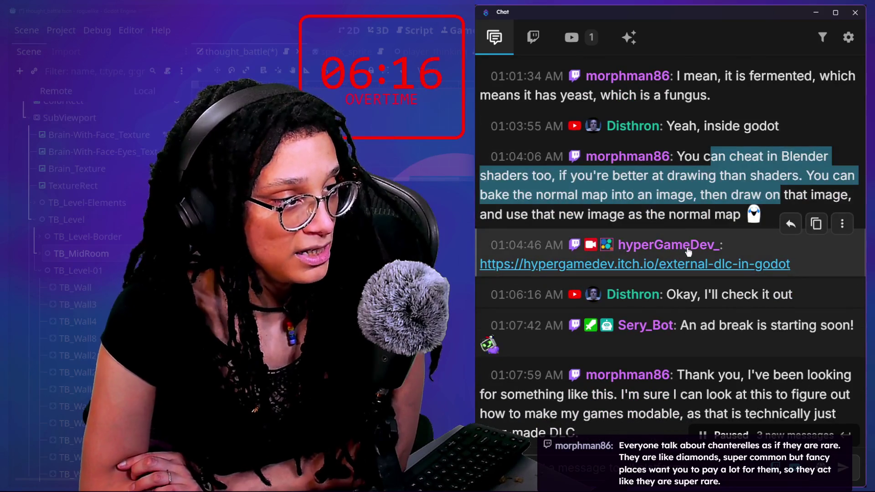
pyautogui.scroll(-2, 688, 252)
pyautogui.scroll(-6, 688, 252)
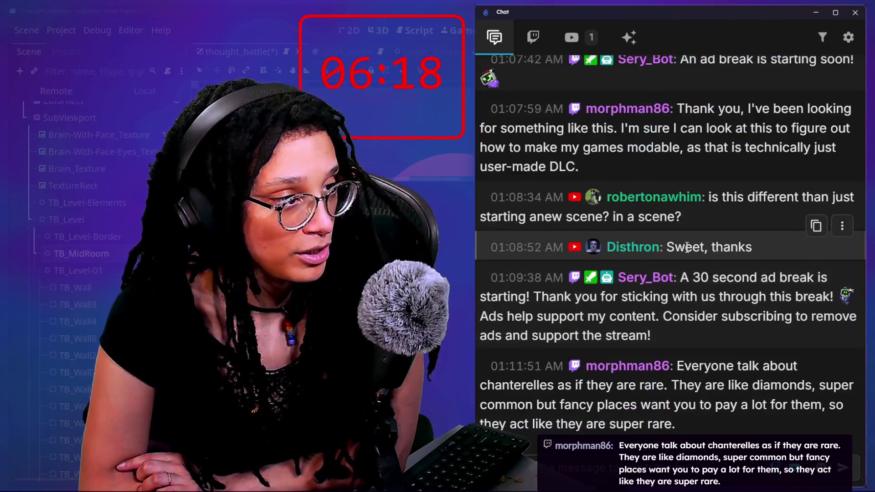
pyautogui.scroll(9, 687, 246)
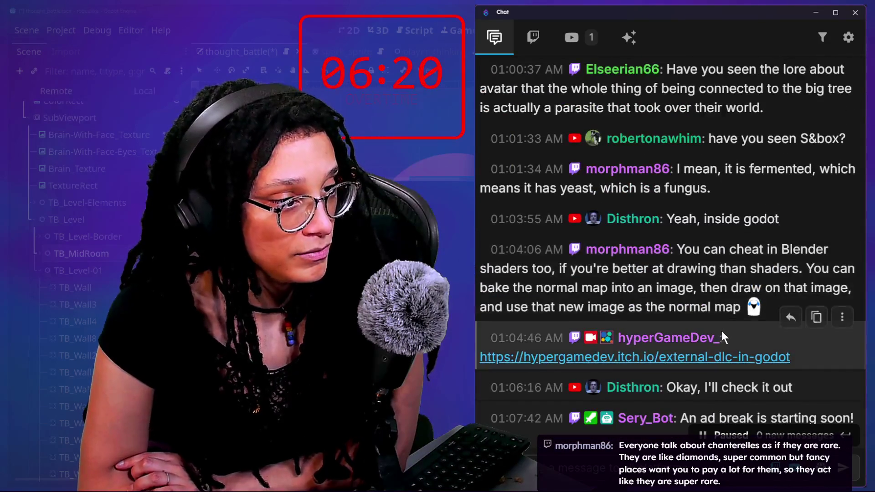
pyautogui.scroll(-5, 723, 333)
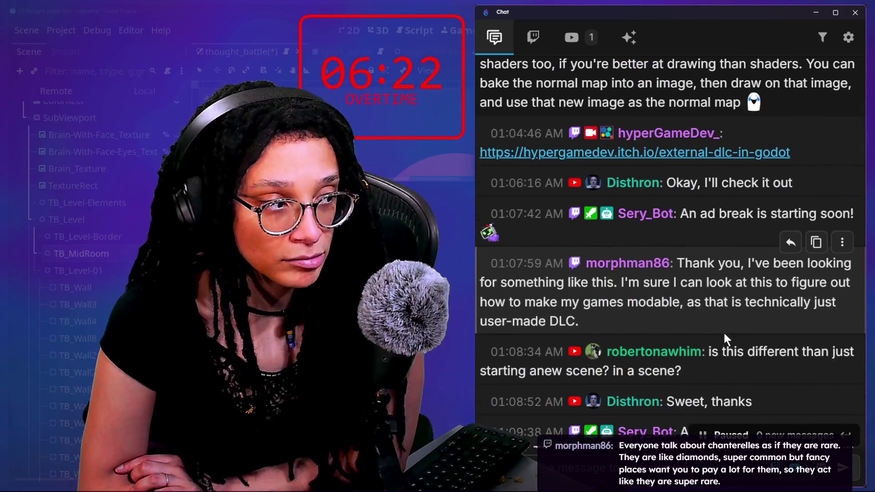
pyautogui.moveTo(640, 286); pyautogui.dragTo(720, 306)
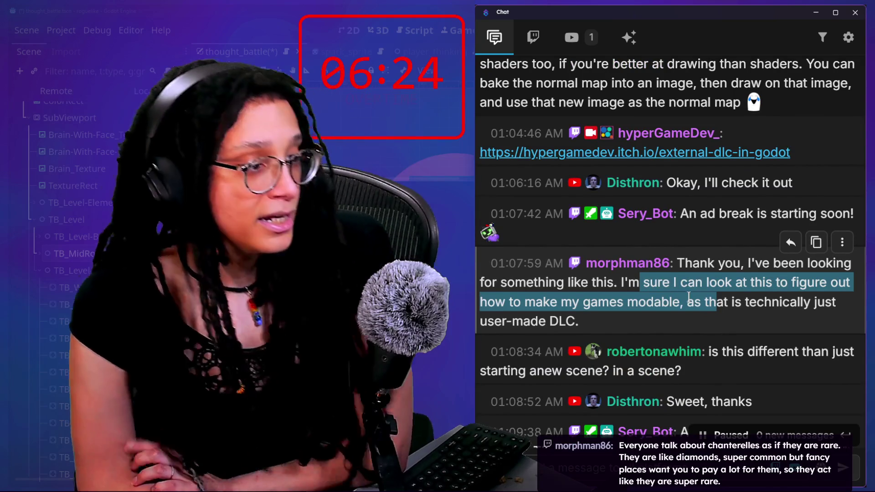
pyautogui.scroll(-5, 688, 297)
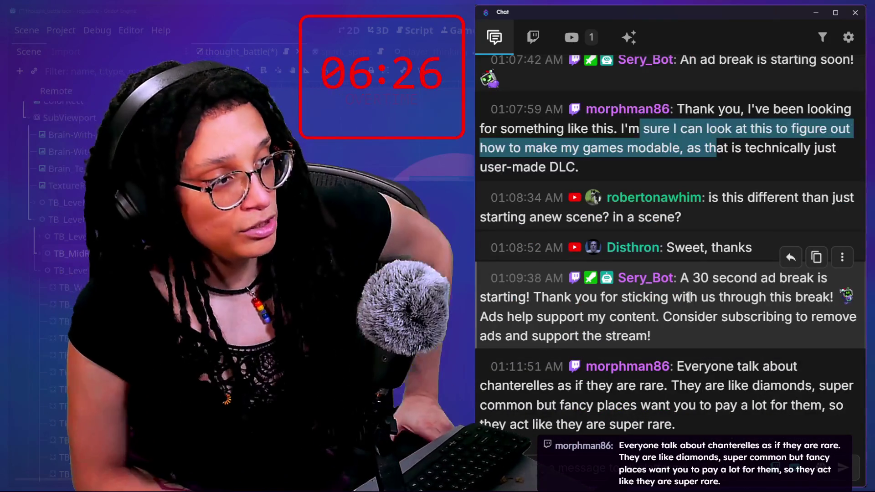
pyautogui.tripleClick(748, 206)
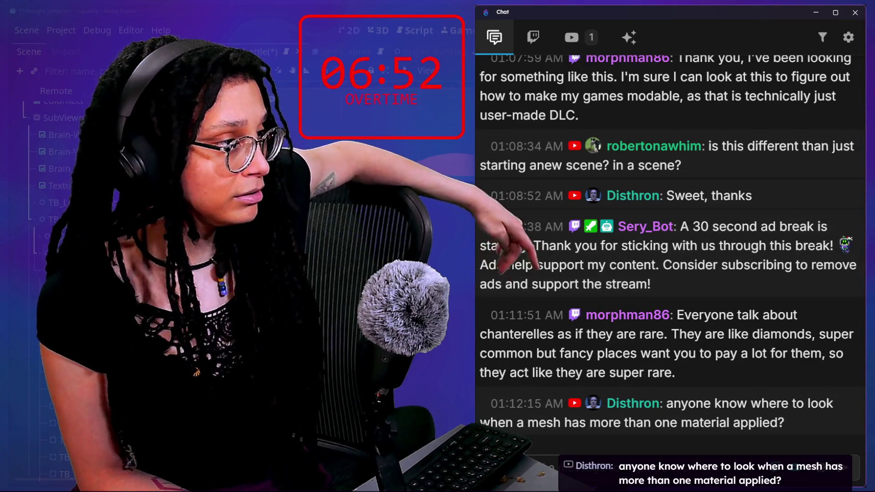
pyautogui.click(431, 202)
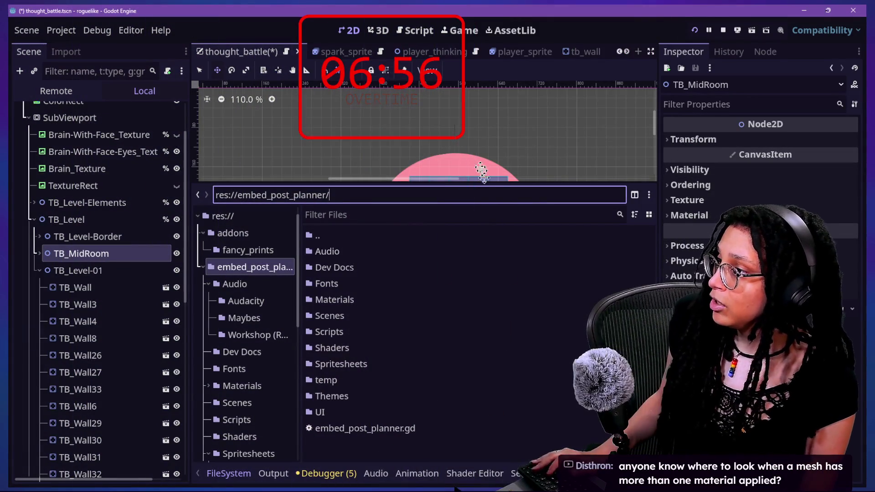
# - Enlarge the 2D view, open the spark_sprite scene, then switch to the cat-care-game editor
pyautogui.moveTo(484, 182); pyautogui.dragTo(484, 369)
pyautogui.scroll(-5, 422, 190)
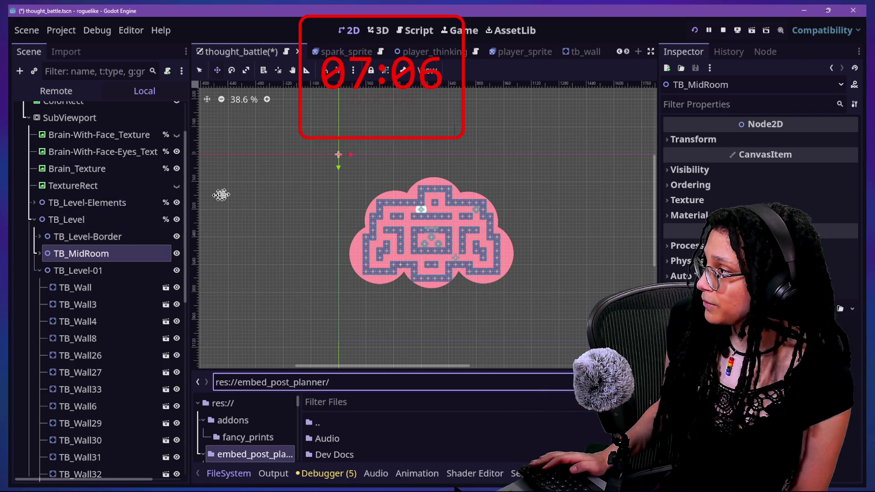
pyautogui.click(365, 52)
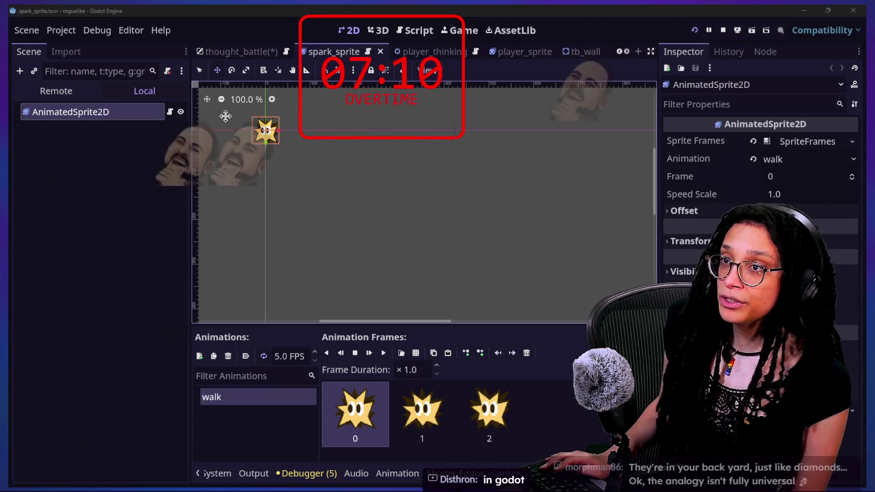
pyautogui.hotkey('alt', 'Tab')
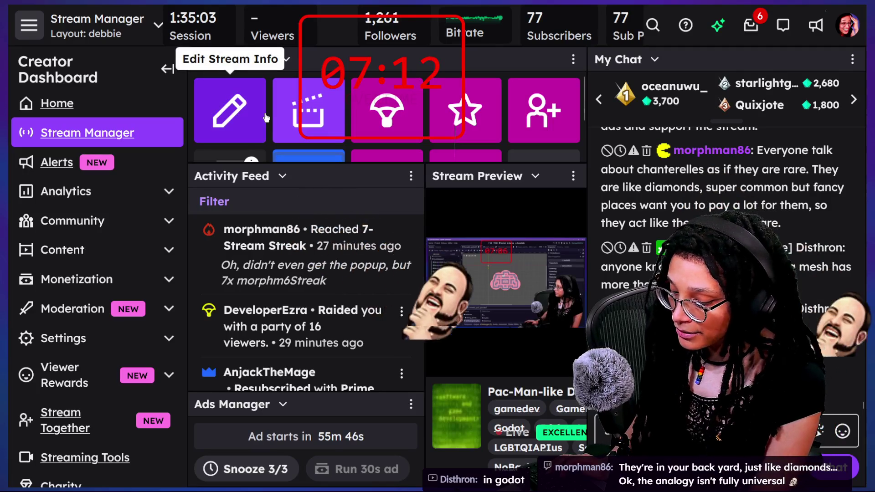
pyautogui.hotkey('alt', 'Tab')
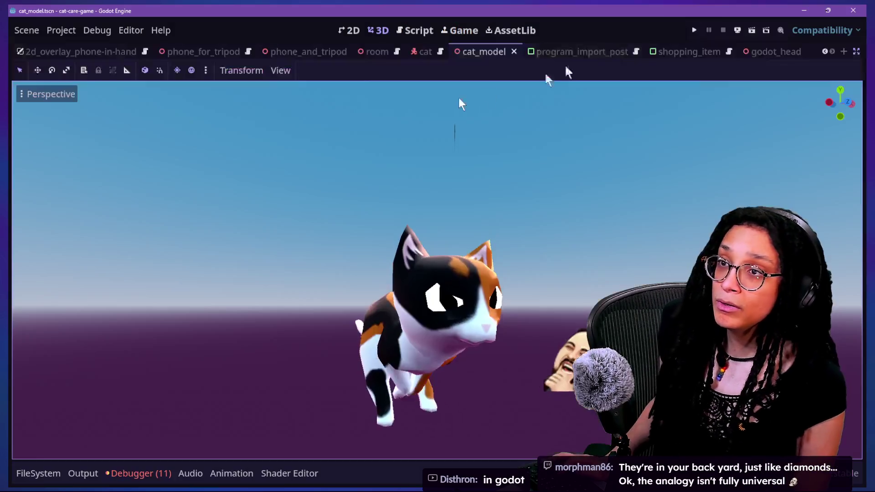
# - Run the cat-care-game, open the in-game Post Planner app, and choose a posting platform
pyautogui.click(696, 30)
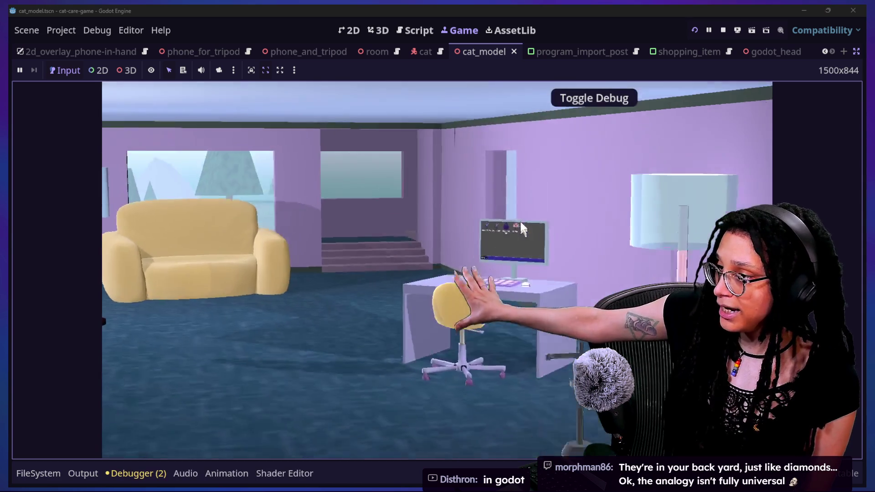
pyautogui.click(521, 222)
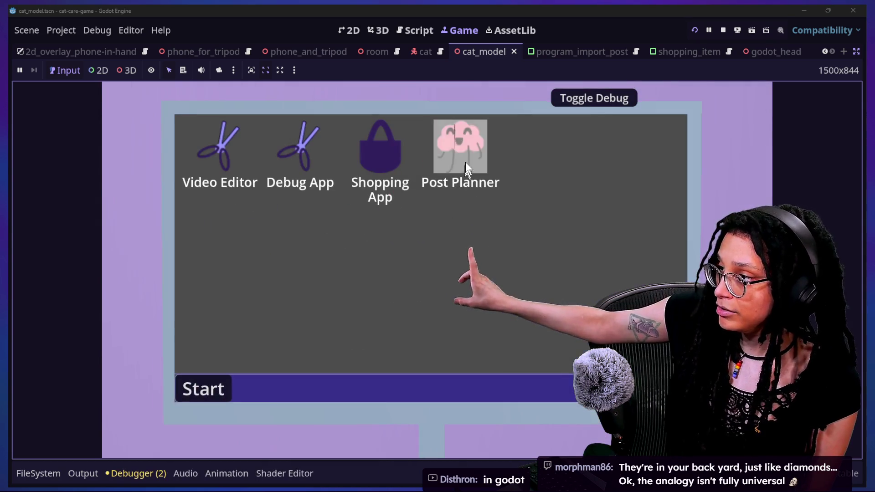
pyautogui.click(477, 199)
pyautogui.click(483, 257)
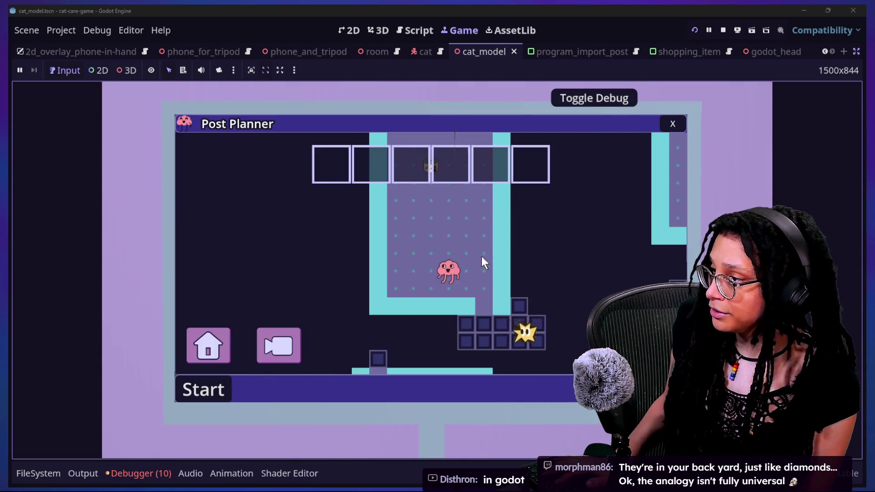
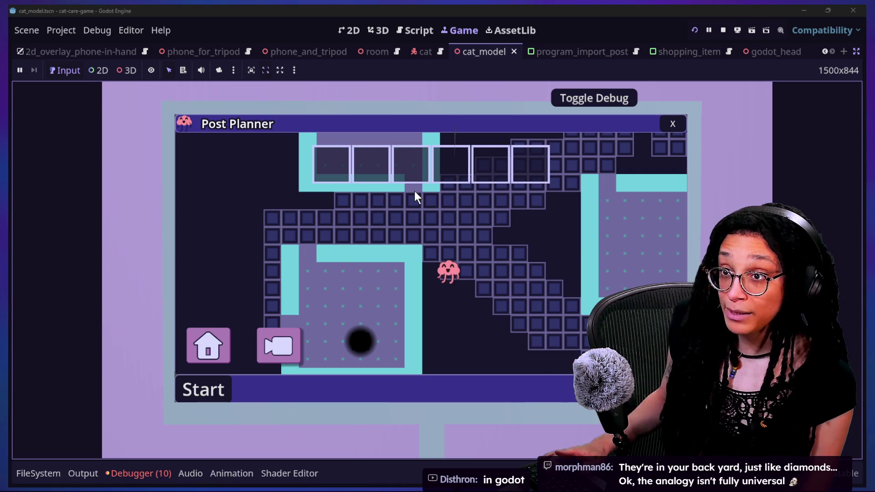
# - Quick-open the tile_wall.tscn scene in the roguelike editor
pyautogui.hotkey('alt', 'Tab')
pyautogui.hotkey('alt', 'Tab')
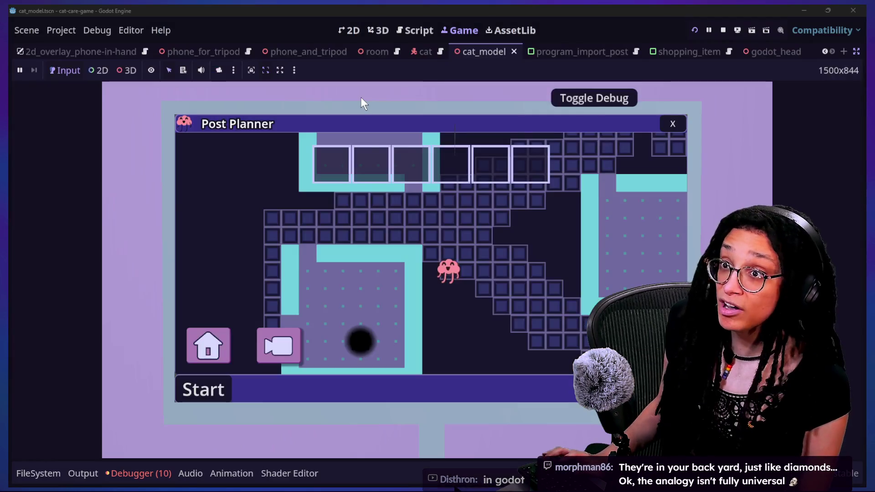
pyautogui.hotkey('alt', 'Tab')
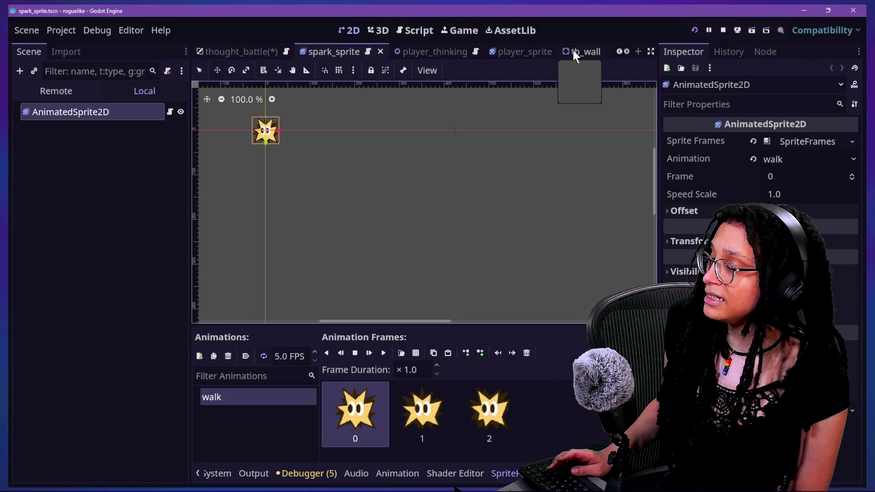
pyautogui.hotkey('shift', 'alt', 'o')
pyautogui.write('wall')
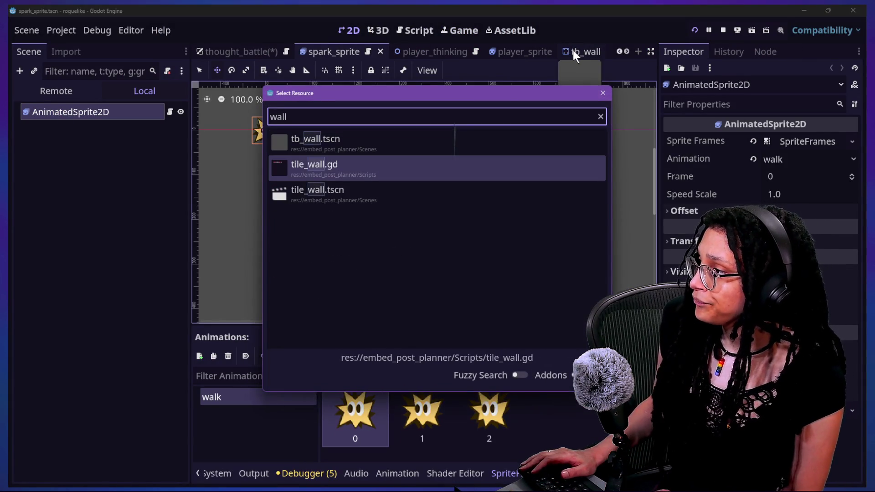
pyautogui.press('Down')
pyautogui.press('Return')
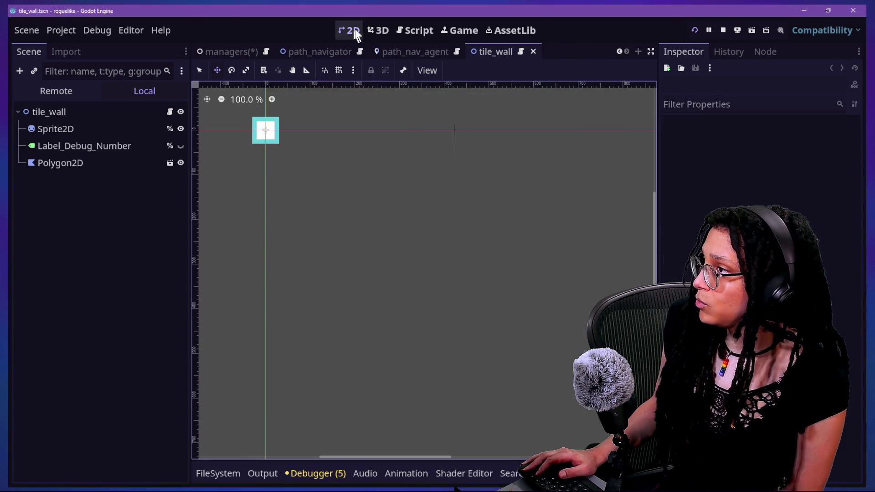
# - Recolour the tile_wall Sprite2D texture from cyan to purple, RGB 88/0/111
pyautogui.click(113, 130)
pyautogui.click(797, 155)
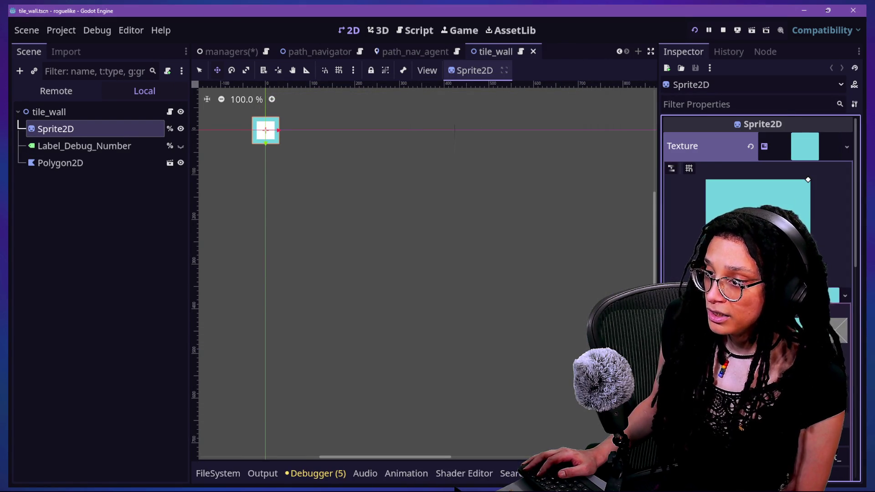
pyautogui.click(808, 179)
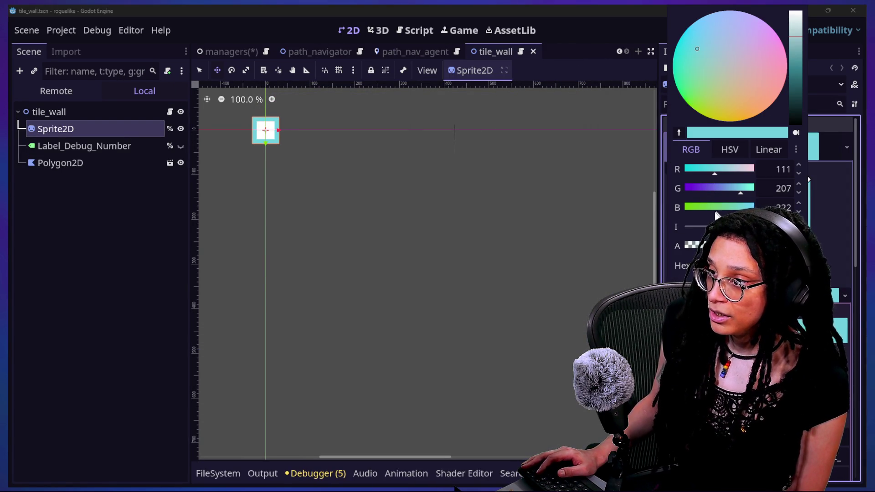
pyautogui.moveTo(716, 169)
pyautogui.mouseDown()
pyautogui.moveTo(689, 171)
pyautogui.moveTo(697, 171)
pyautogui.mouseUp()
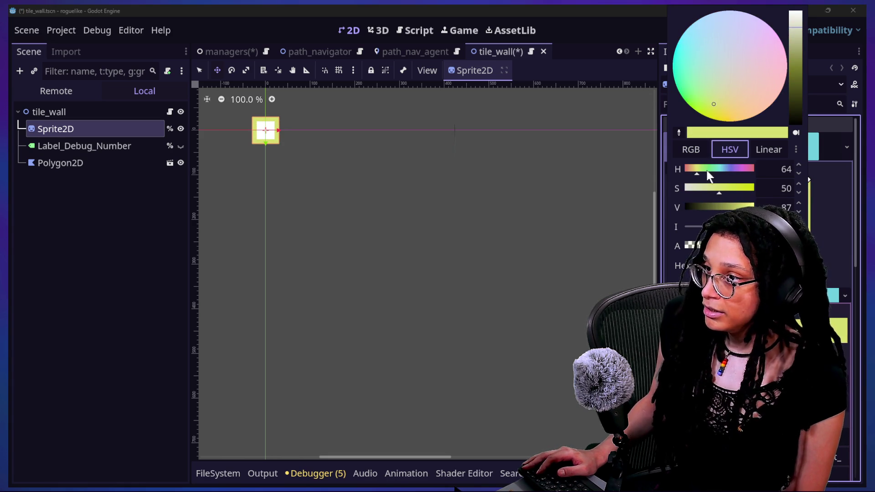
pyautogui.click(698, 152)
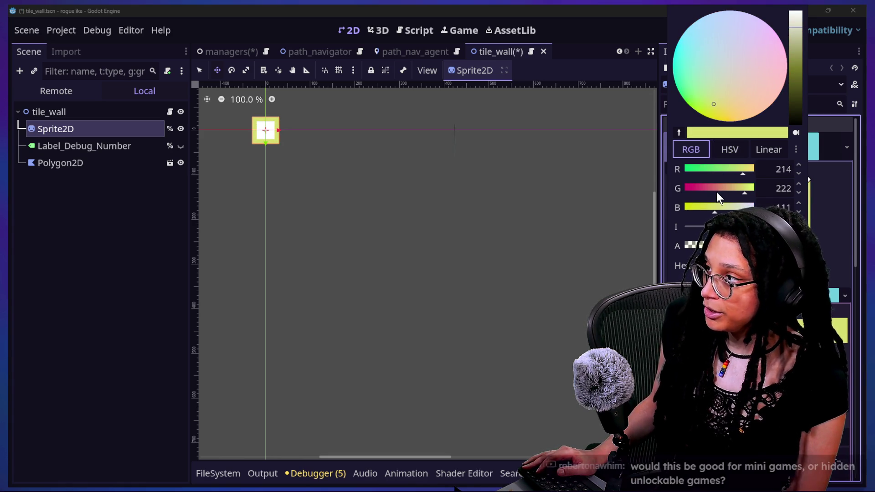
pyautogui.moveTo(717, 192); pyautogui.dragTo(617, 212)
pyautogui.moveTo(751, 166)
pyautogui.mouseDown()
pyautogui.moveTo(690, 176)
pyautogui.moveTo(709, 175)
pyautogui.mouseUp()
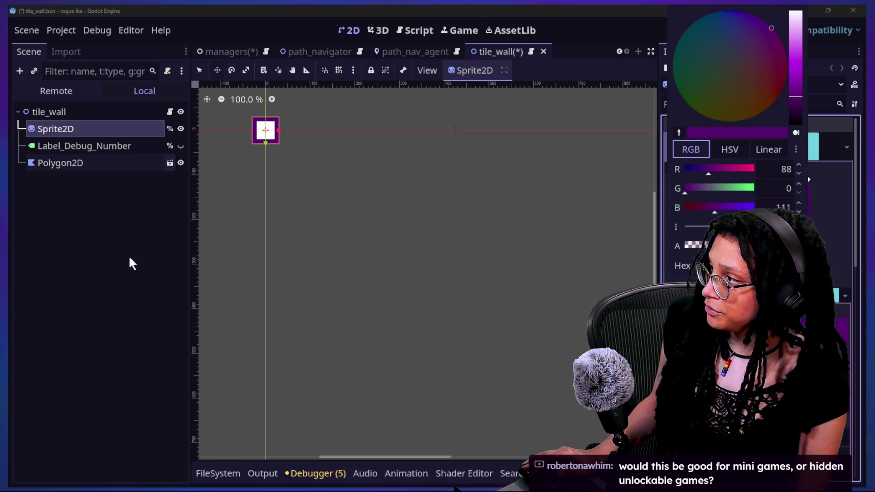
pyautogui.click(300, 107)
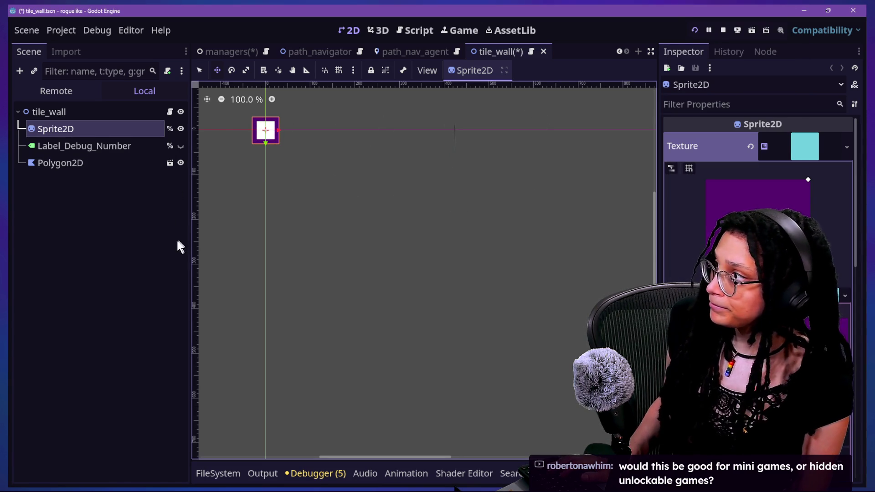
# - Save the tile_wall scene and return to the embedded running game view
pyautogui.click(246, 150)
pyautogui.scroll(8, 256, 140)
pyautogui.scroll(-5, 256, 140)
pyautogui.hotkey('ctrl', 's')
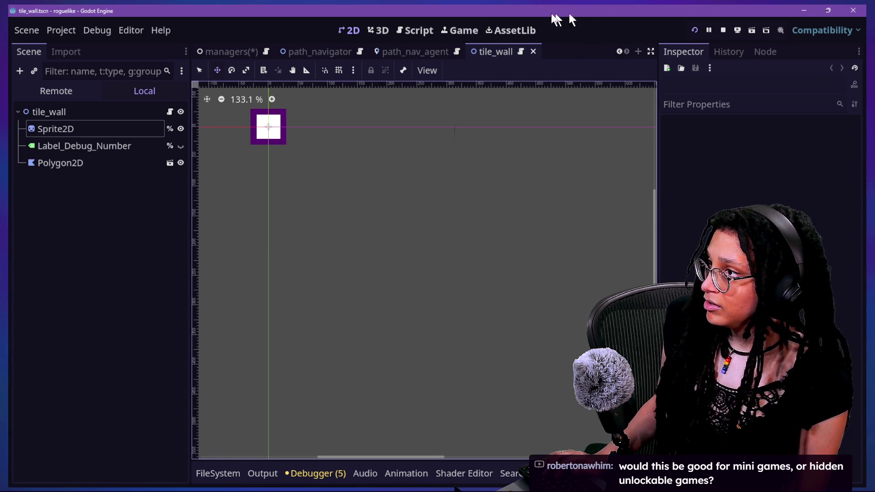
pyautogui.click(444, 32)
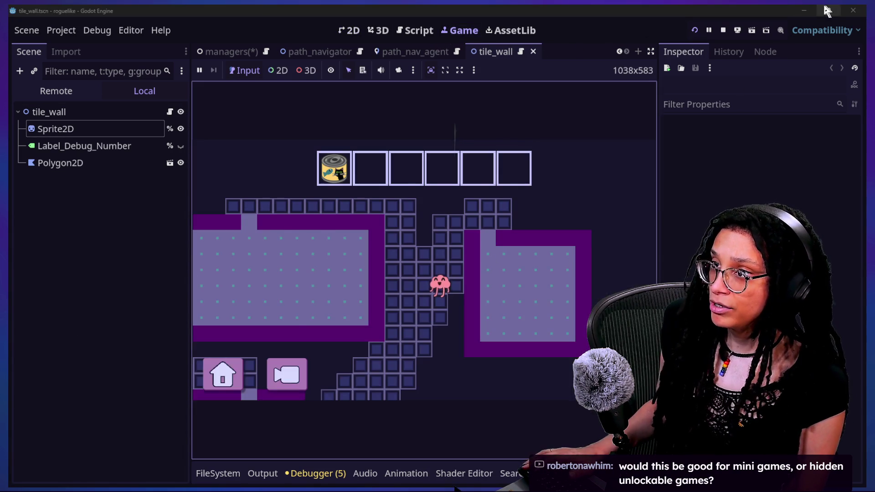
# - Restore both the roguelike and cat_model editor windows and place them side by side
pyautogui.click(827, 10)
pyautogui.moveTo(411, 59); pyautogui.dragTo(592, 97)
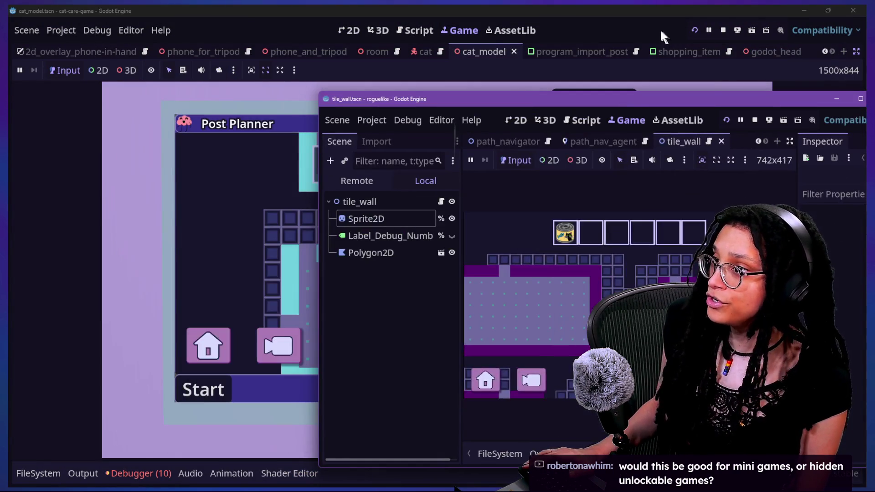
pyautogui.click(831, 11)
pyautogui.moveTo(524, 59)
pyautogui.mouseDown()
pyautogui.moveTo(329, 106)
pyautogui.moveTo(263, 112)
pyautogui.mouseUp()
pyautogui.moveTo(520, 100); pyautogui.dragTo(573, 81)
pyautogui.moveTo(238, 113)
pyautogui.mouseDown()
pyautogui.moveTo(230, 124)
pyautogui.moveTo(268, 75)
pyautogui.moveTo(254, 101)
pyautogui.moveTo(274, 96)
pyautogui.moveTo(242, 81)
pyautogui.moveTo(260, 84)
pyautogui.mouseUp()
pyautogui.moveTo(540, 73)
pyautogui.mouseDown()
pyautogui.moveTo(548, 66)
pyautogui.moveTo(488, 56)
pyautogui.mouseUp()
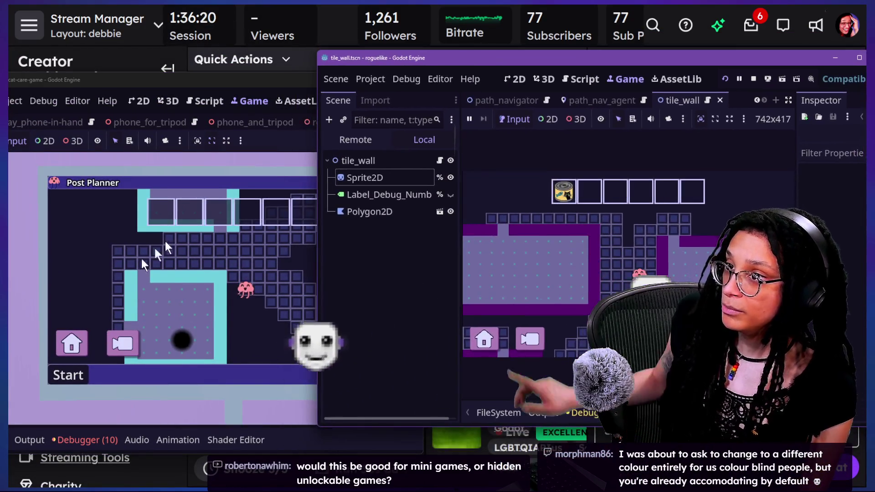
# - Stop the running roguelike game and open Project > Export
pyautogui.click(583, 247)
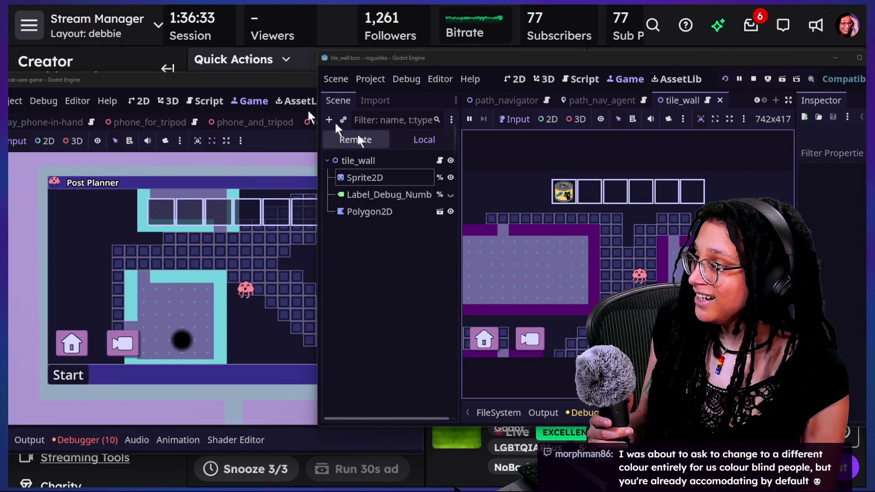
pyautogui.moveTo(445, 53)
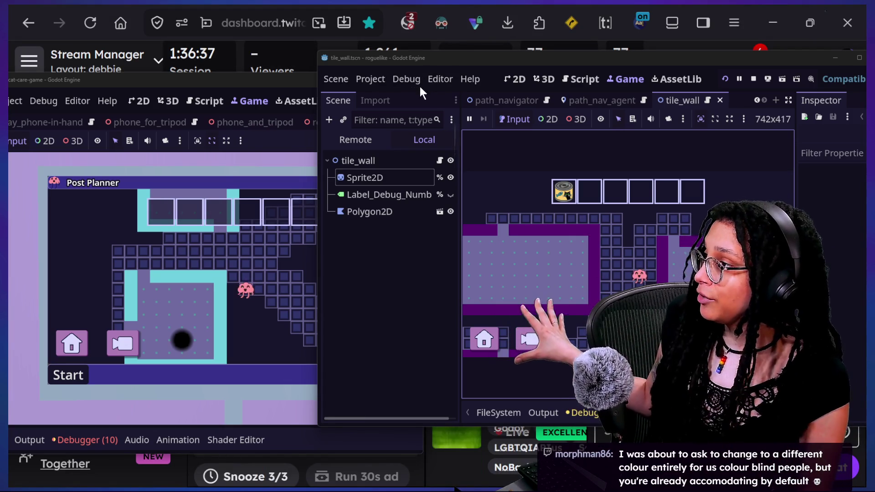
pyautogui.click(376, 84)
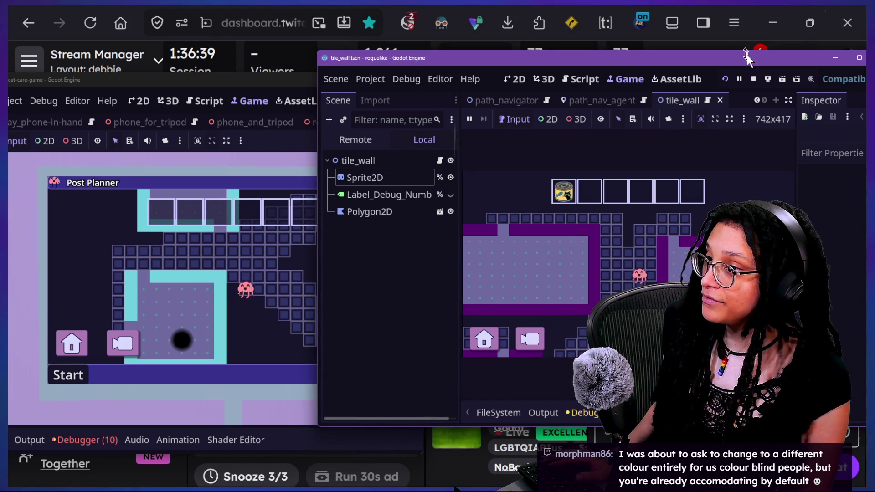
pyautogui.click(754, 79)
pyautogui.click(376, 79)
pyautogui.click(397, 153)
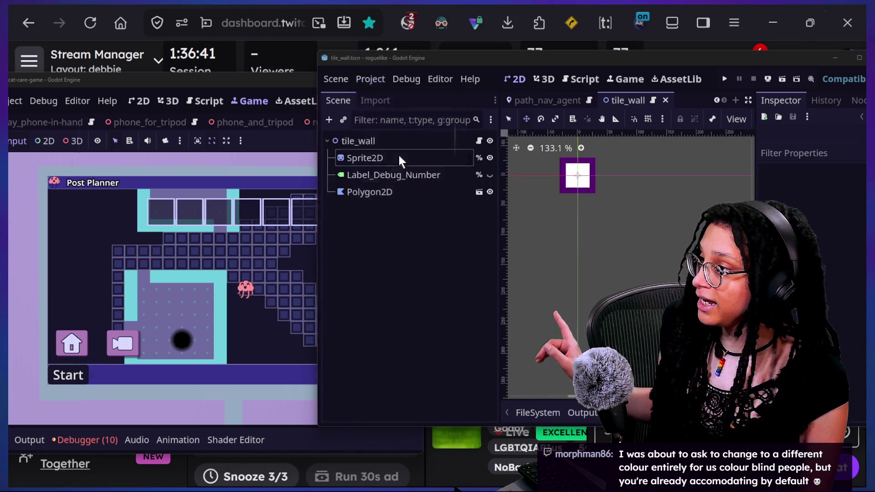
# - Export the Windows Desktop preset as a PCK, overwriting Embedded Games/embed_post_planner.pck
pyautogui.click(144, 127)
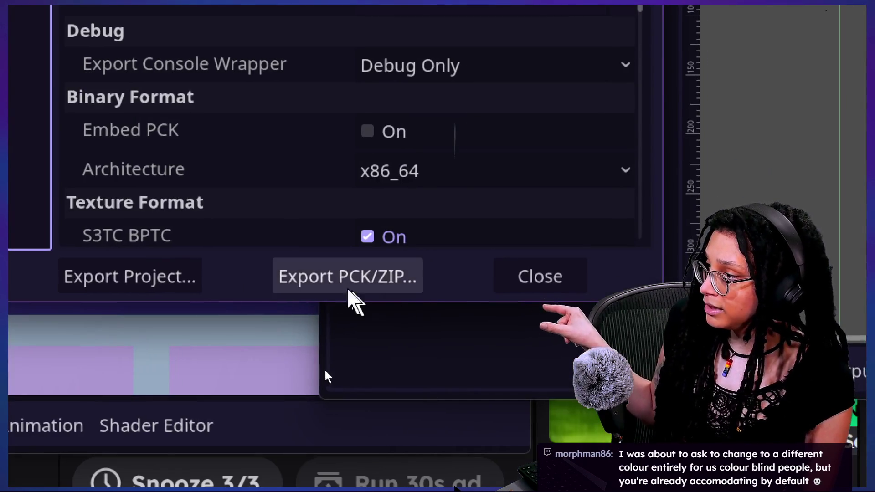
pyautogui.click(307, 288)
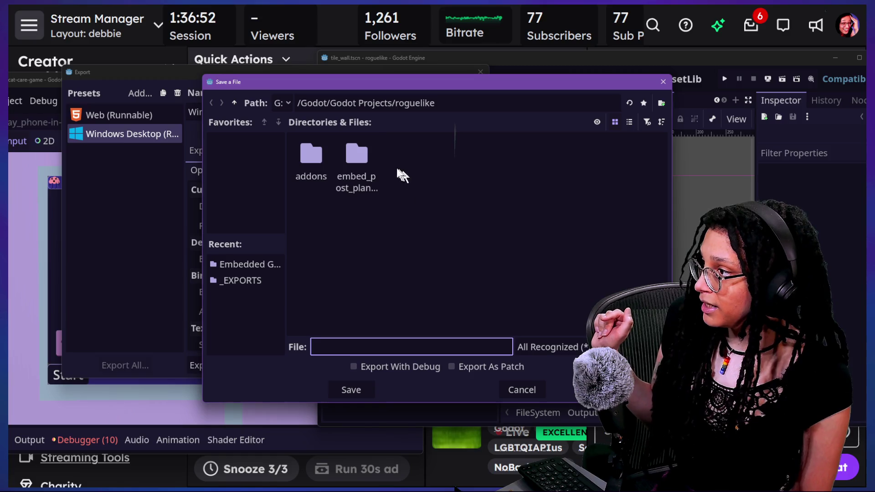
pyautogui.click(243, 267)
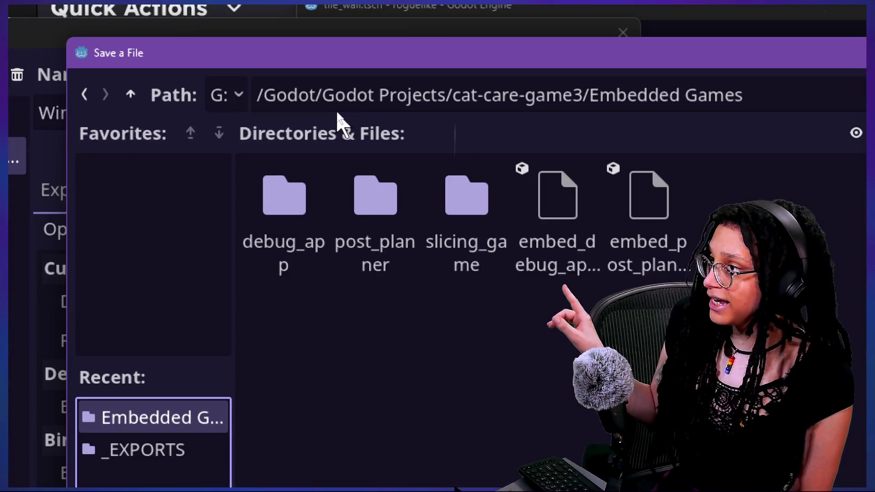
pyautogui.click(446, 97)
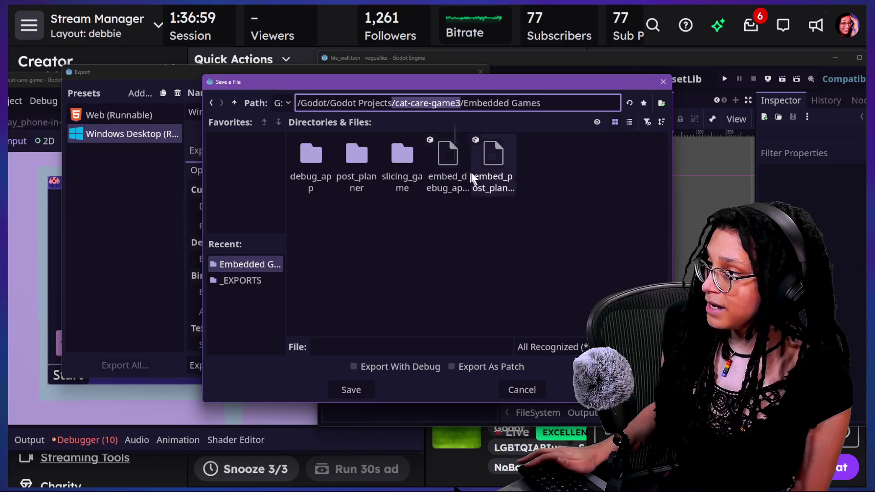
pyautogui.click(474, 172)
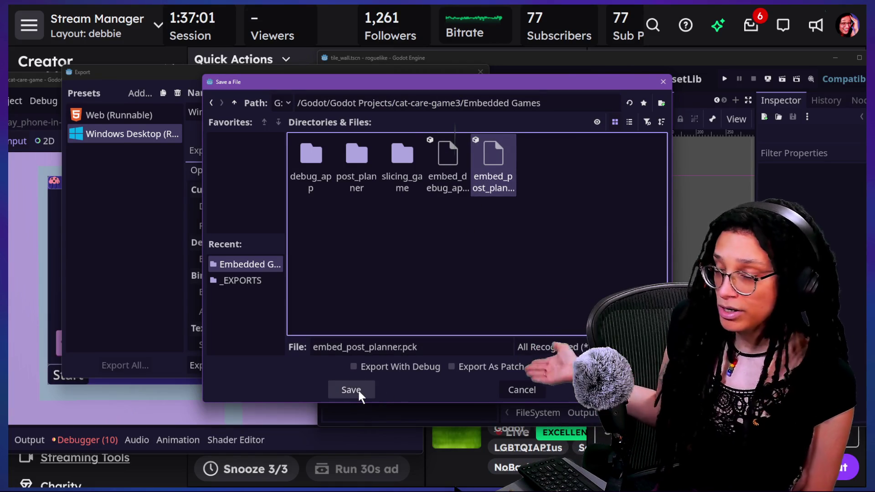
pyautogui.click(357, 390)
pyautogui.click(359, 263)
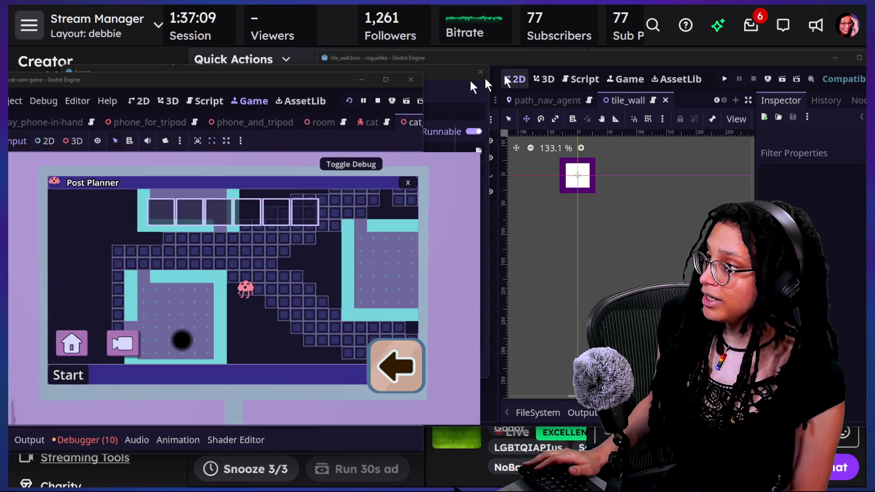
# - Stop the running cat-care game and bring the roguelike editor forward
pyautogui.moveTo(270, 83)
pyautogui.mouseDown()
pyautogui.moveTo(312, 149)
pyautogui.moveTo(362, 124)
pyautogui.mouseUp()
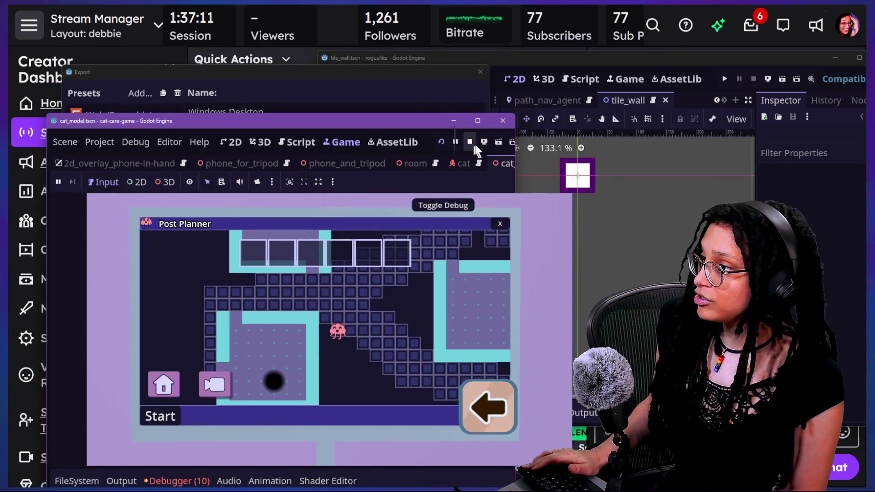
pyautogui.click(473, 144)
pyautogui.click(711, 5)
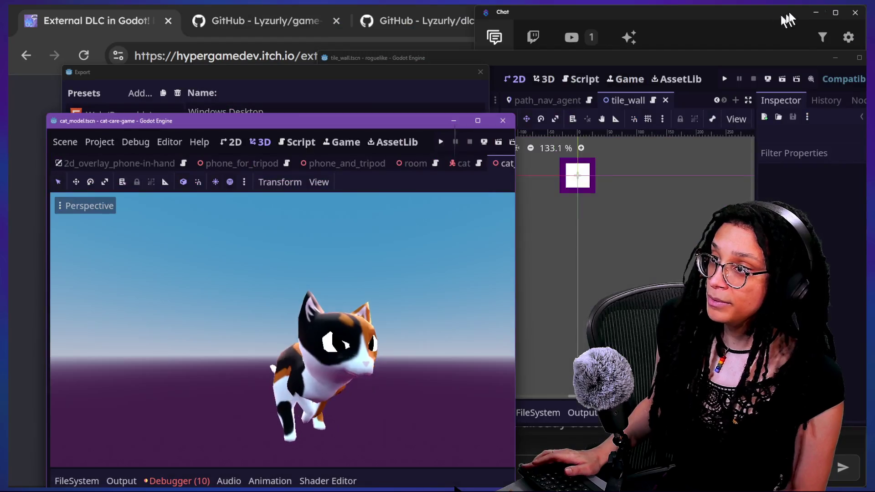
pyautogui.hotkey('alt', 'Tab')
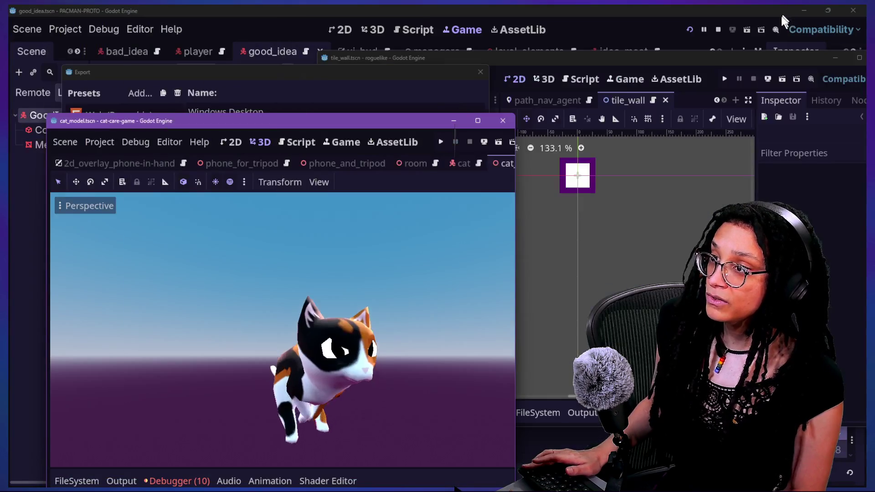
pyautogui.hotkey('alt', 'Tab')
pyautogui.hotkey('alt', 'Tab')
pyautogui.hotkey('alt', 'Tab')
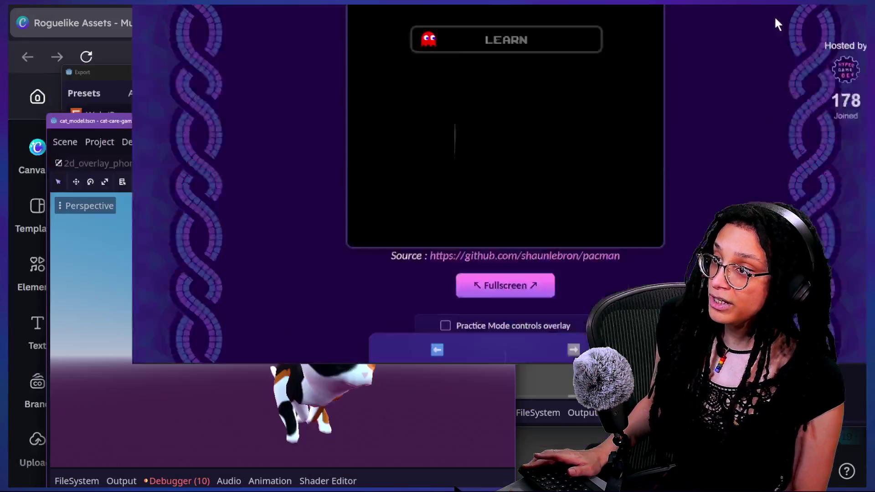
pyautogui.hotkey('alt', 'Tab')
pyautogui.hotkey('alt', 'Tab')
pyautogui.hotkey('alt', 'Tab')
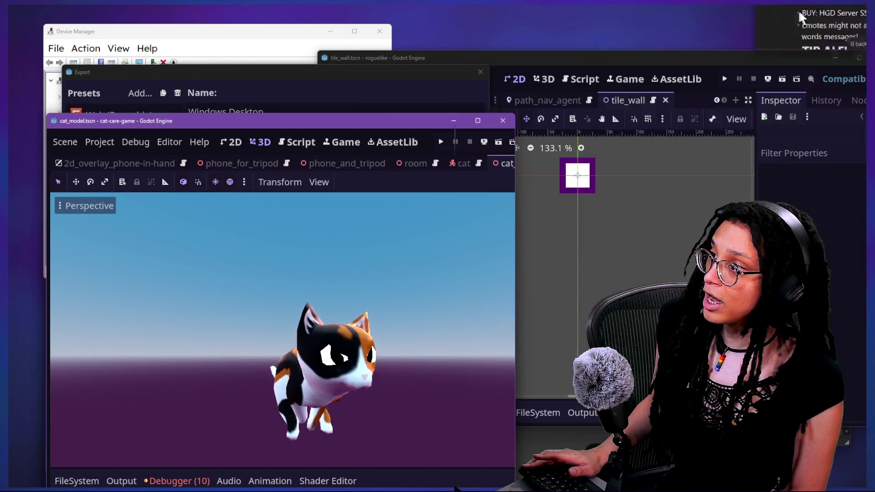
pyautogui.click(759, 58)
# - Clear the desktop by minimizing the device manager, impact_links notes and Godot folder windows
pyautogui.click(330, 31)
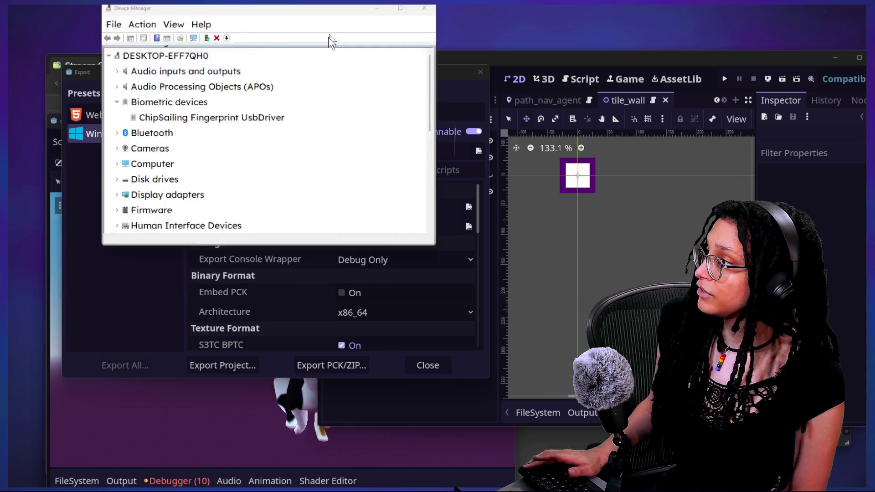
pyautogui.click(408, 59)
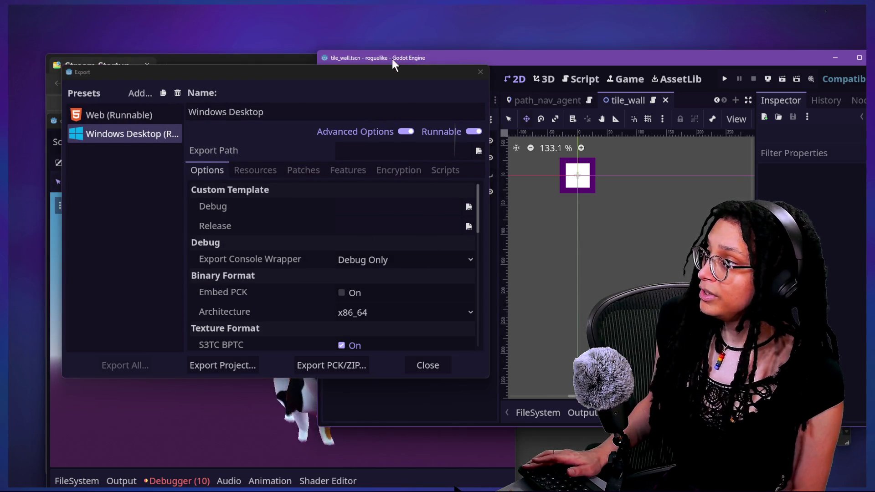
pyautogui.click(267, 58)
pyautogui.moveTo(460, 52); pyautogui.dragTo(459, 54)
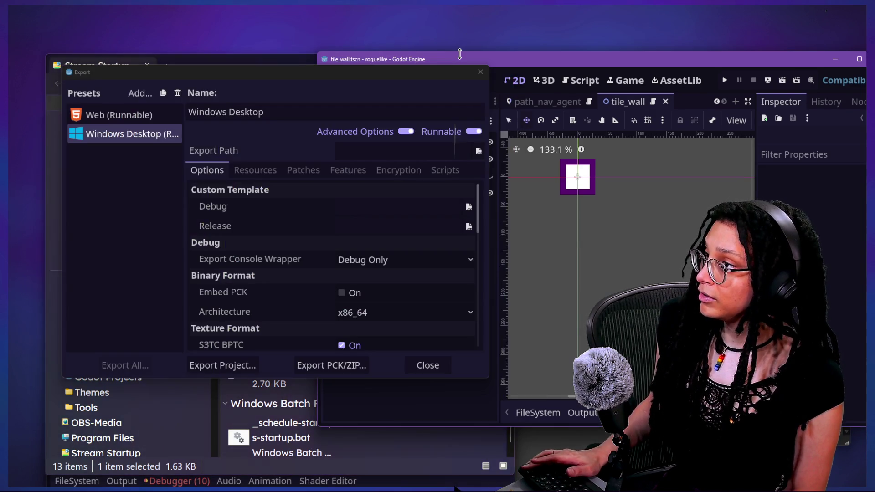
pyautogui.click(246, 58)
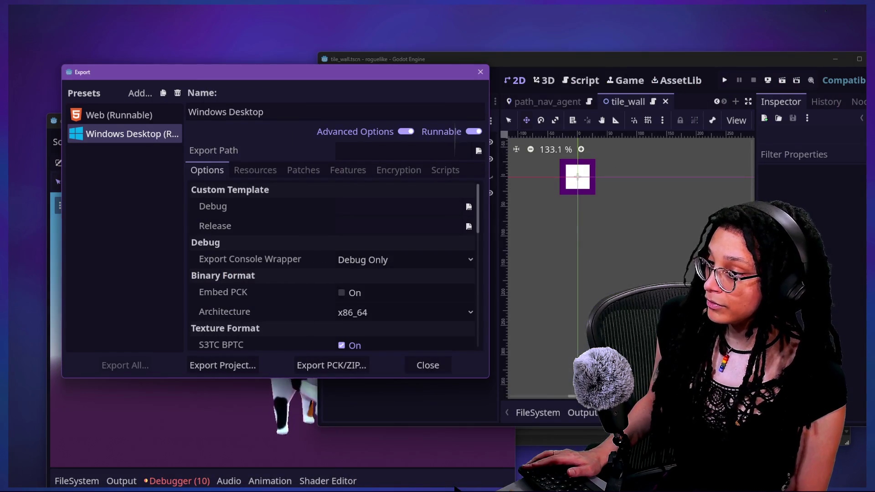
pyautogui.click(458, 489)
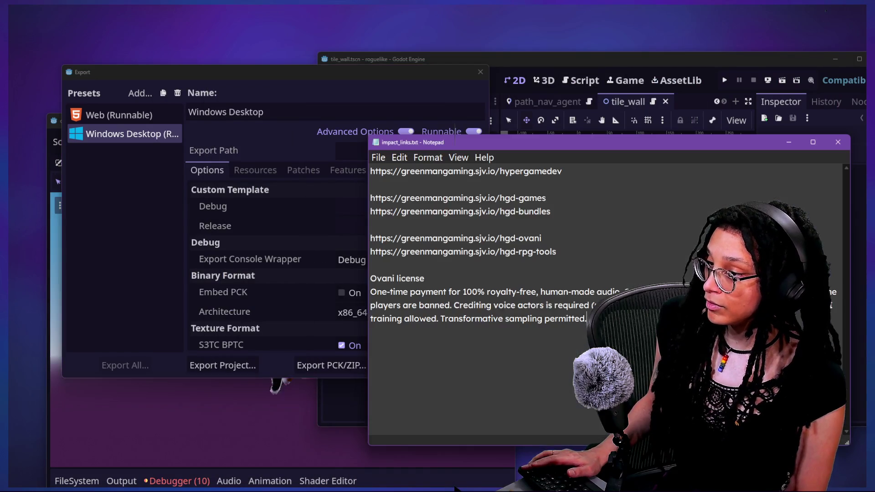
pyautogui.click(789, 142)
pyautogui.moveTo(381, 81)
pyautogui.mouseDown()
pyautogui.moveTo(274, 211)
pyautogui.moveTo(286, 215)
pyautogui.mouseUp()
pyautogui.click(288, 107)
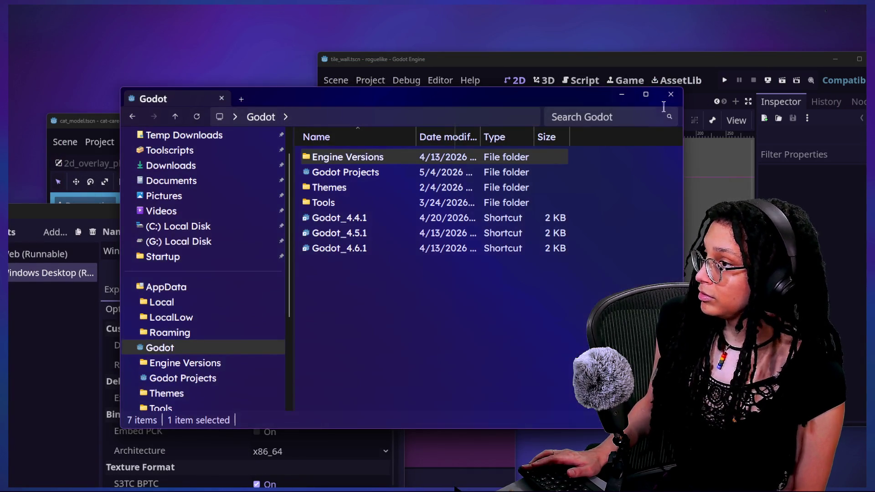
pyautogui.click(616, 96)
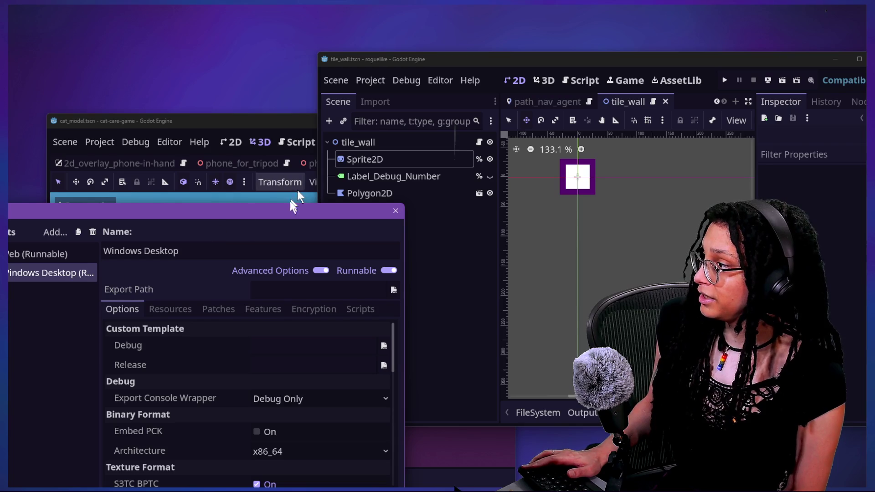
# - Close the export settings and run the cat-care-game project from the cat_model editor
pyautogui.click(396, 211)
pyautogui.moveTo(291, 124)
pyautogui.mouseDown()
pyautogui.moveTo(132, 122)
pyautogui.moveTo(376, 83)
pyautogui.moveTo(287, 98)
pyautogui.mouseUp()
pyautogui.moveTo(390, 69); pyautogui.dragTo(420, 57)
pyautogui.click(258, 103)
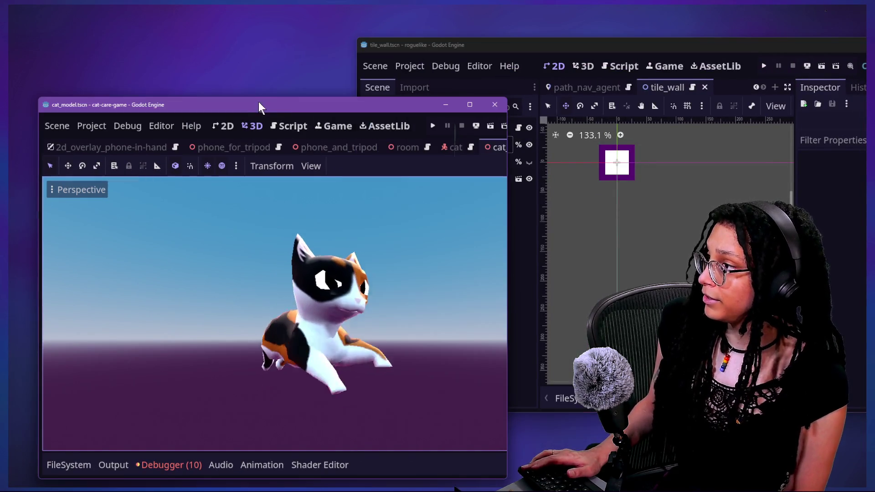
pyautogui.click(437, 129)
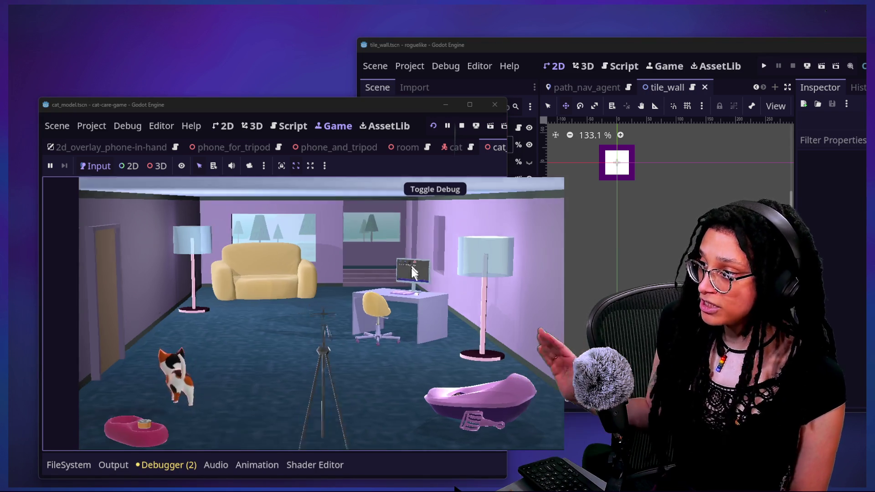
# - Start the in-game Post Planner maze board, then maximize the cat_model editor with its side panels shown
pyautogui.click(412, 268)
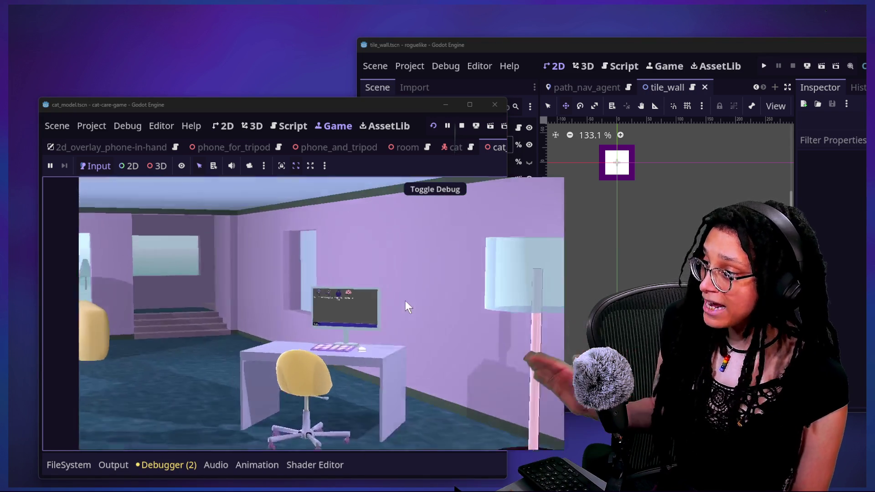
pyautogui.click(345, 212)
pyautogui.click(371, 297)
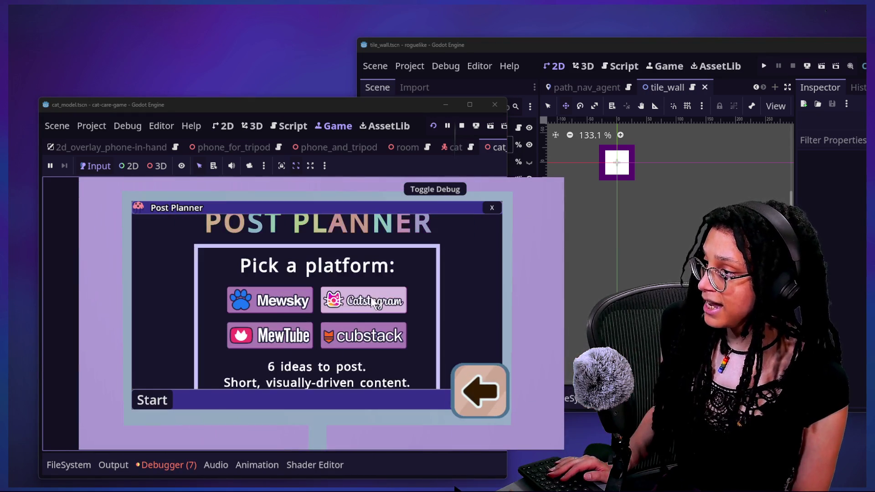
pyautogui.click(371, 297)
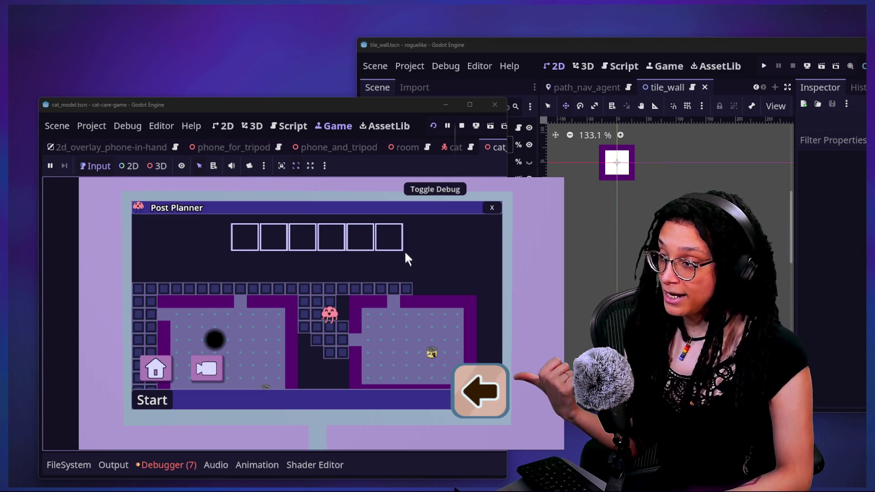
pyautogui.doubleClick(375, 110)
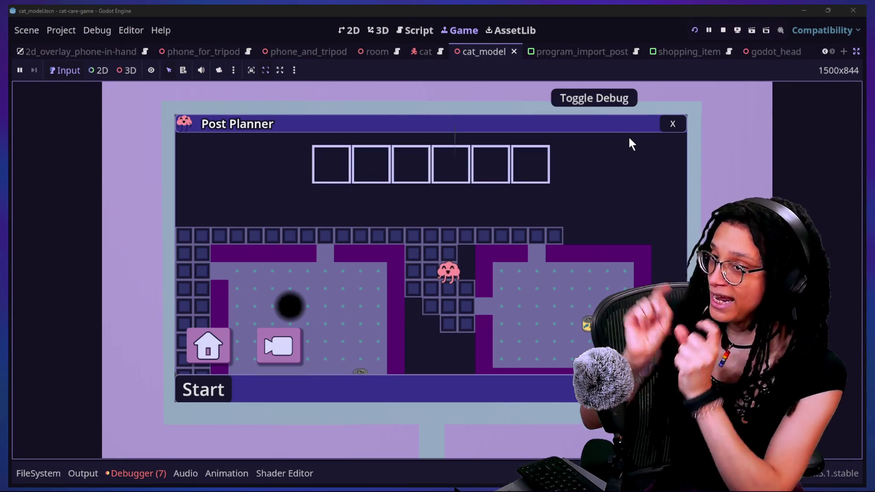
pyautogui.click(856, 52)
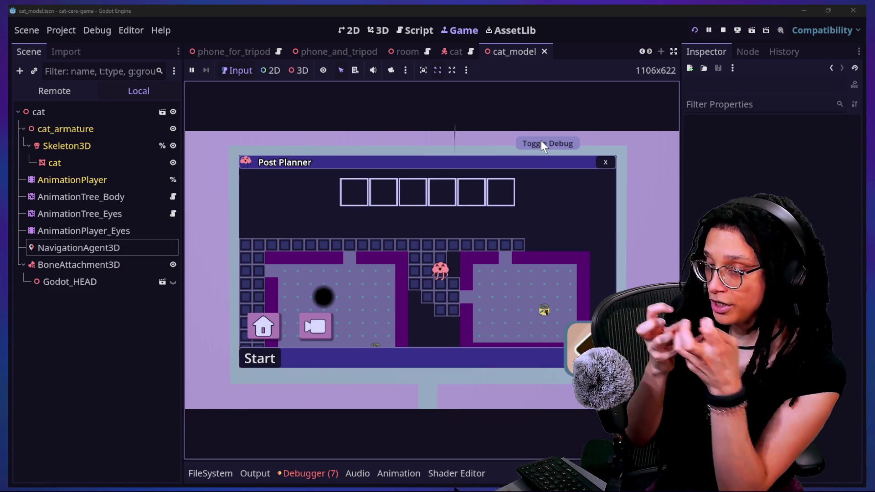
# - Switch the Scene dock to Remote, expand main, and inspect the root and Managers nodes
pyautogui.click(36, 93)
pyautogui.click(21, 164)
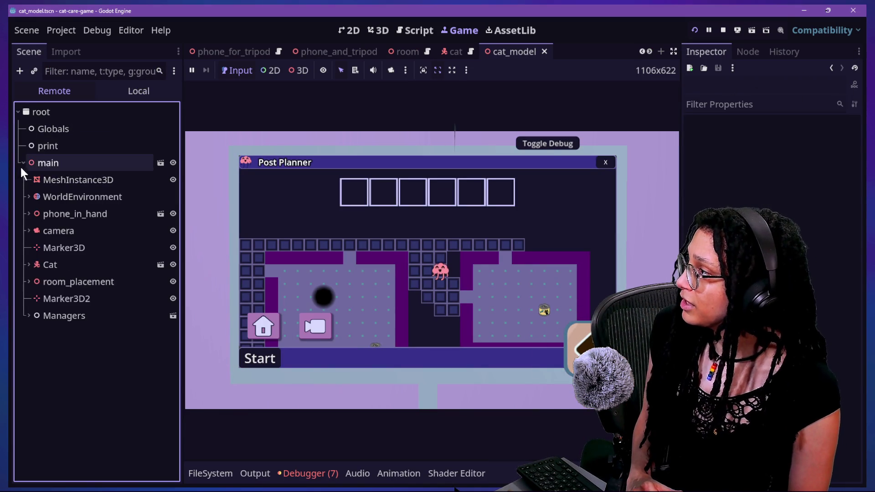
pyautogui.click(32, 113)
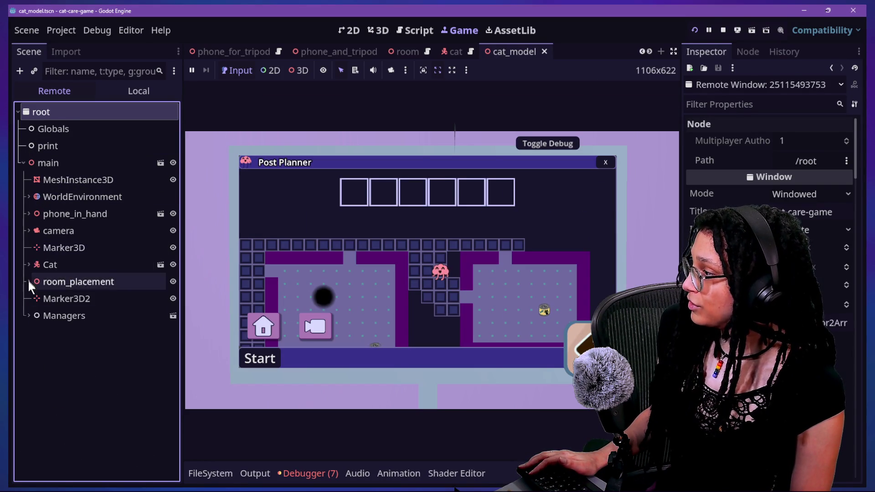
pyautogui.click(55, 316)
pyautogui.click(29, 316)
pyautogui.click(29, 316)
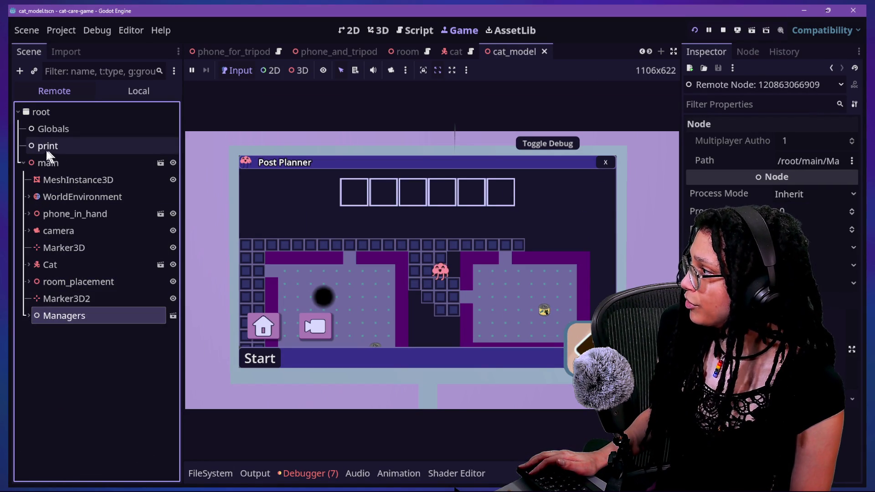
pyautogui.click(28, 318)
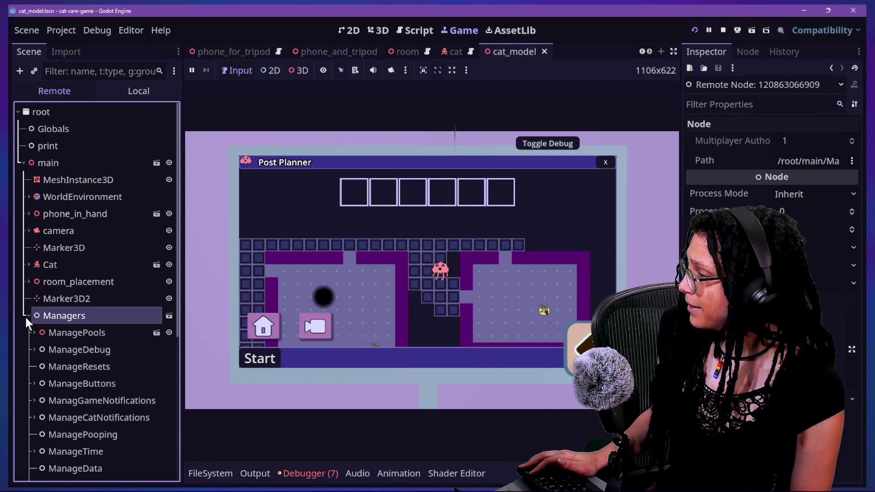
pyautogui.scroll(-5, 27, 316)
pyautogui.scroll(3, 27, 280)
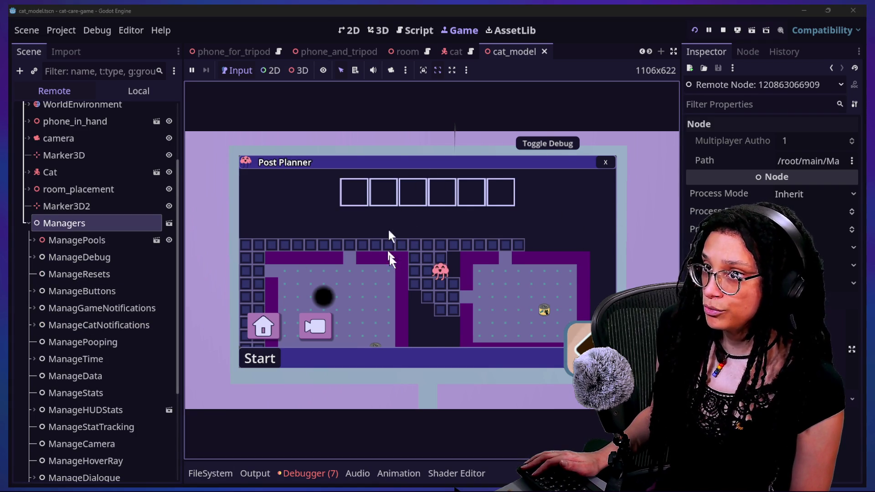
pyautogui.scroll(-3, 67, 275)
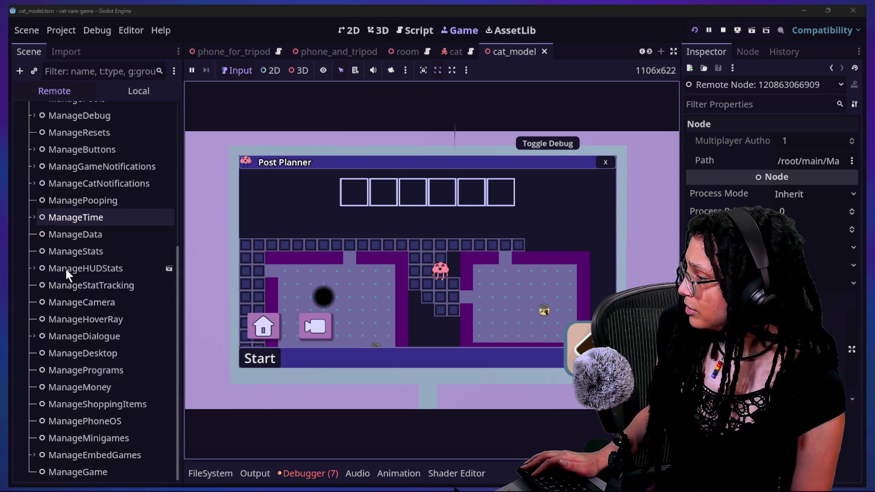
pyautogui.scroll(5, 67, 274)
pyautogui.click(28, 319)
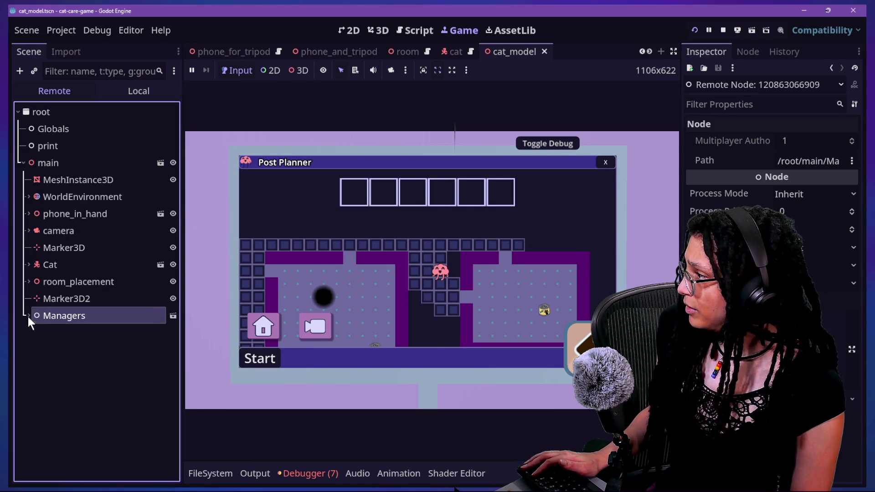
# - Expand room_placement through computer and computer_monitor down to desktop_screen_on_screen
pyautogui.click(28, 282)
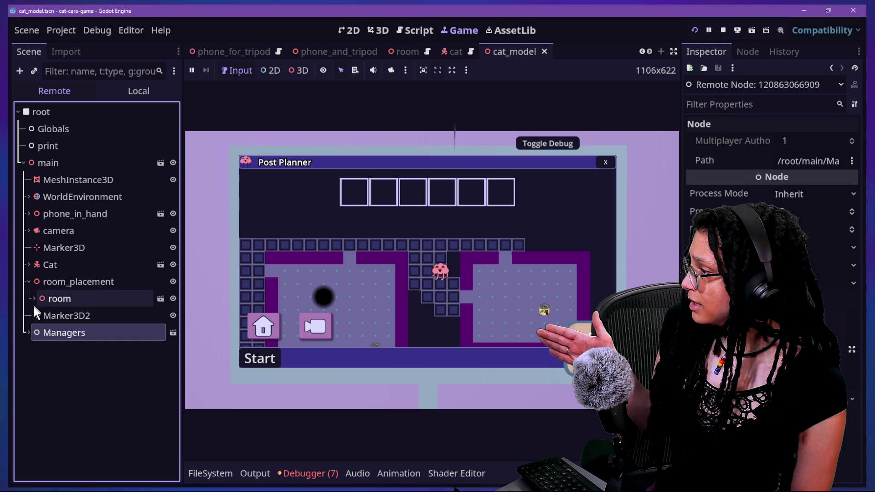
pyautogui.click(34, 299)
pyautogui.scroll(-4, 37, 296)
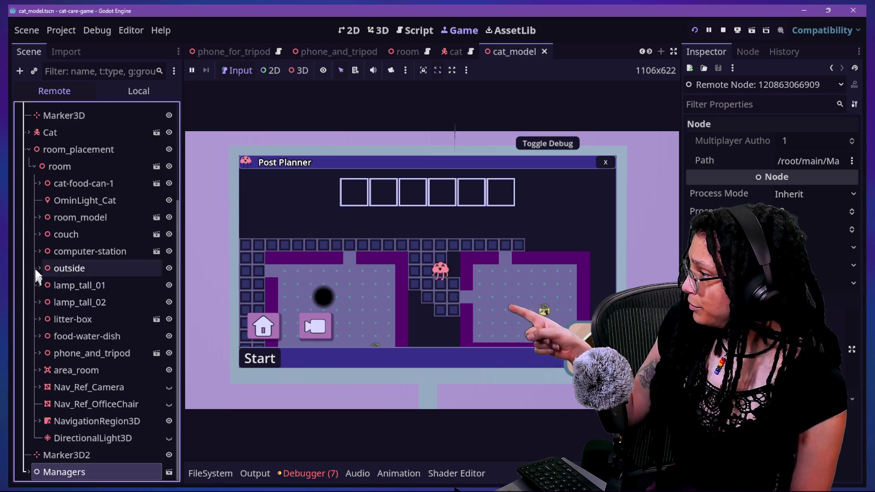
pyautogui.click(39, 251)
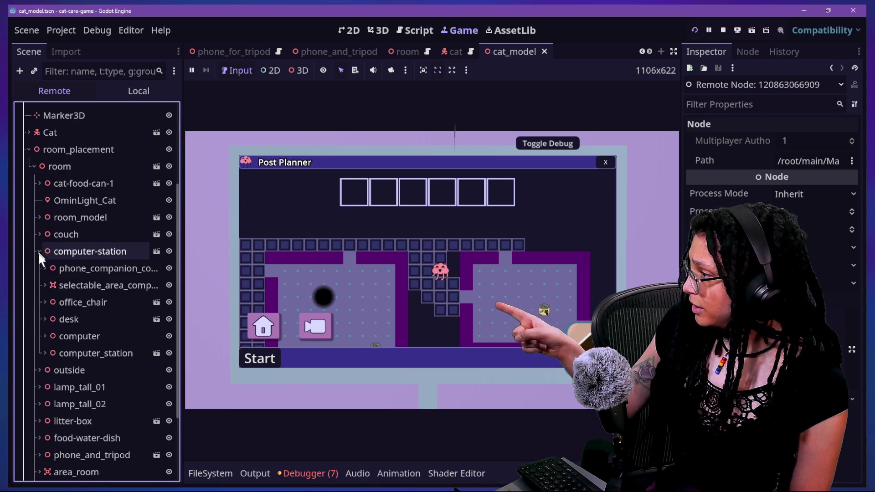
pyautogui.click(44, 353)
pyautogui.click(44, 336)
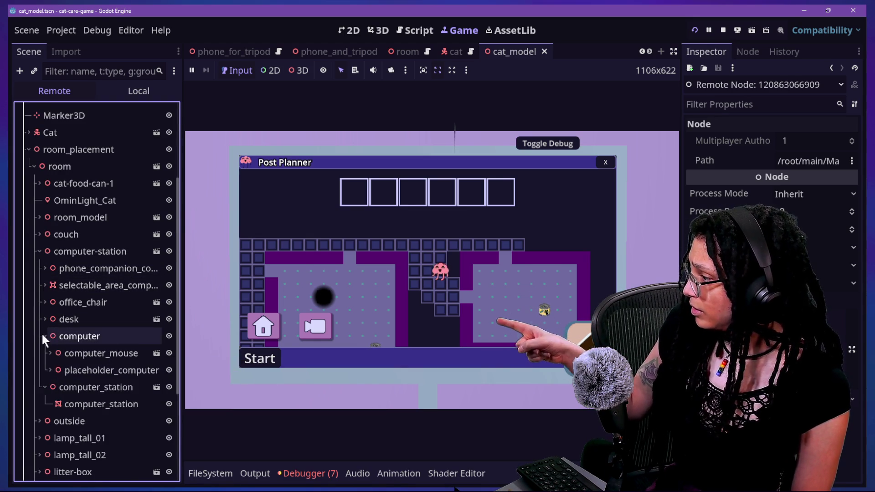
pyautogui.click(51, 370)
pyautogui.scroll(-3, 47, 371)
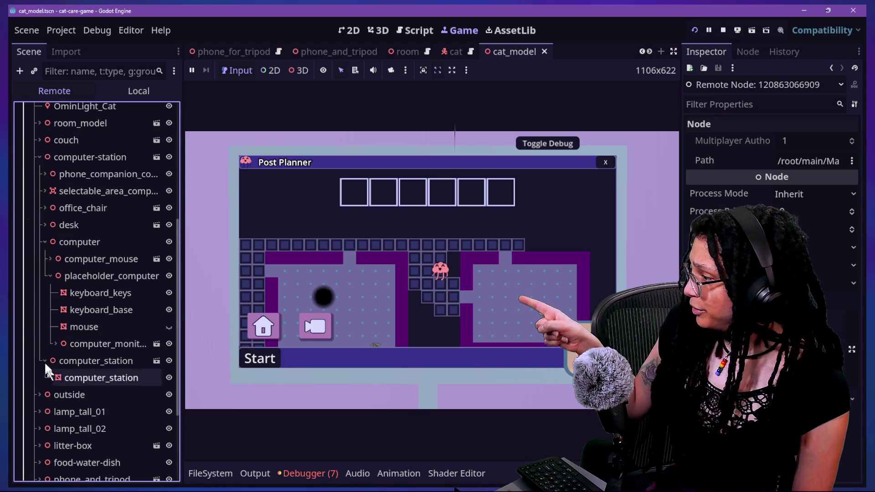
pyautogui.click(55, 343)
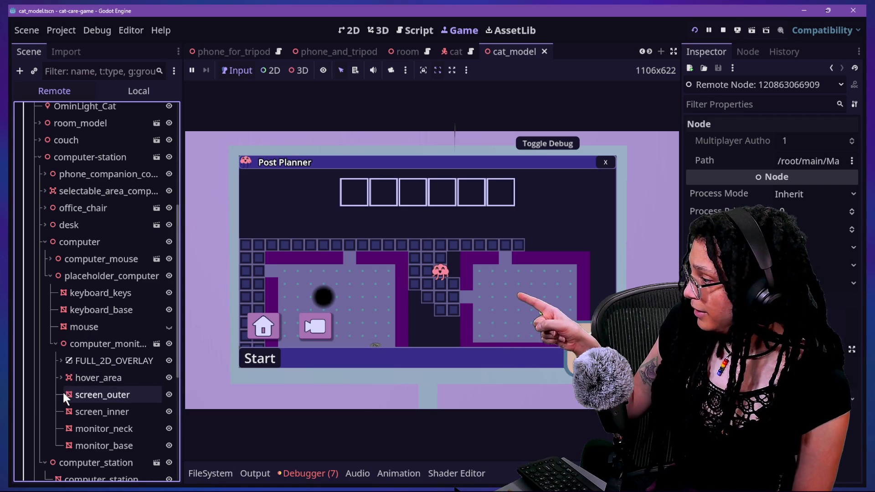
pyautogui.click(61, 361)
pyautogui.click(66, 378)
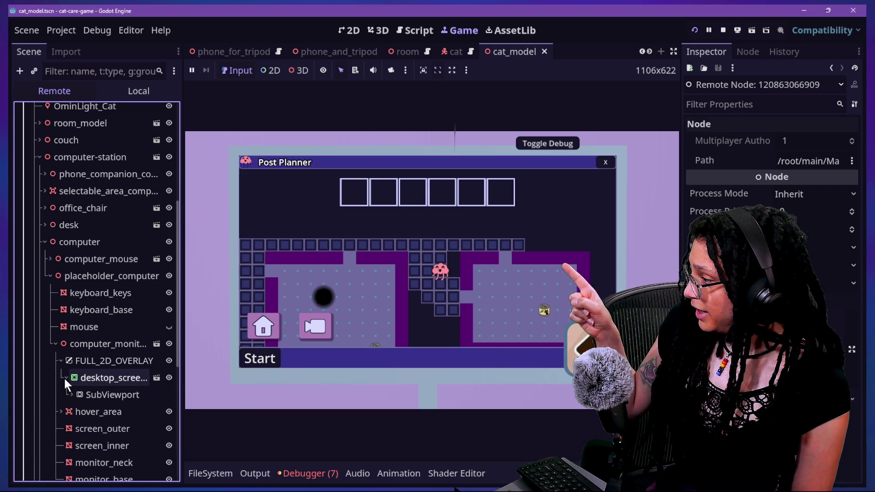
# - Expand SubViewport, Desktop_Elements, Not_Desktop and Window_And_StartMenu to Program_Window_Space, widening the tree panel
pyautogui.scroll(-3, 66, 383)
pyautogui.click(71, 301)
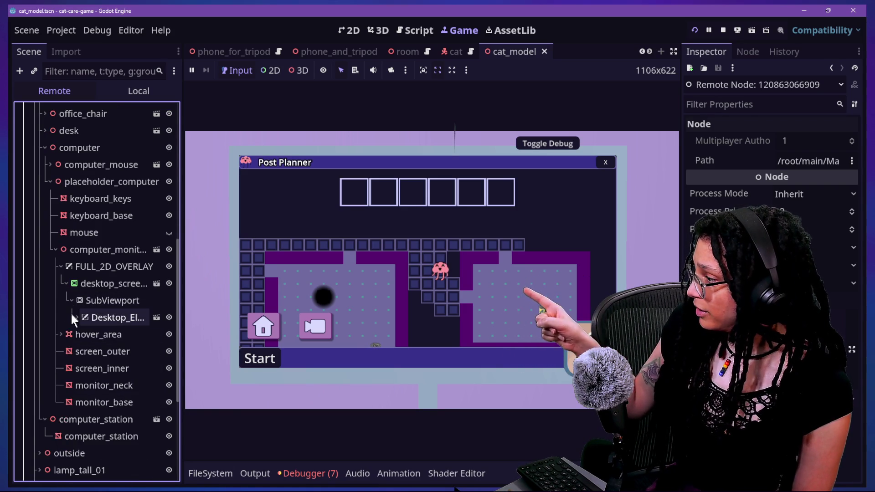
pyautogui.click(77, 317)
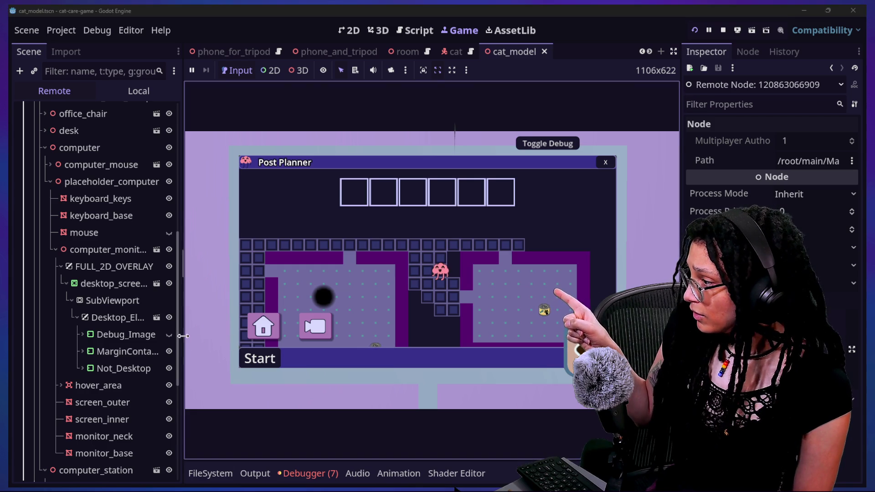
pyautogui.click(82, 369)
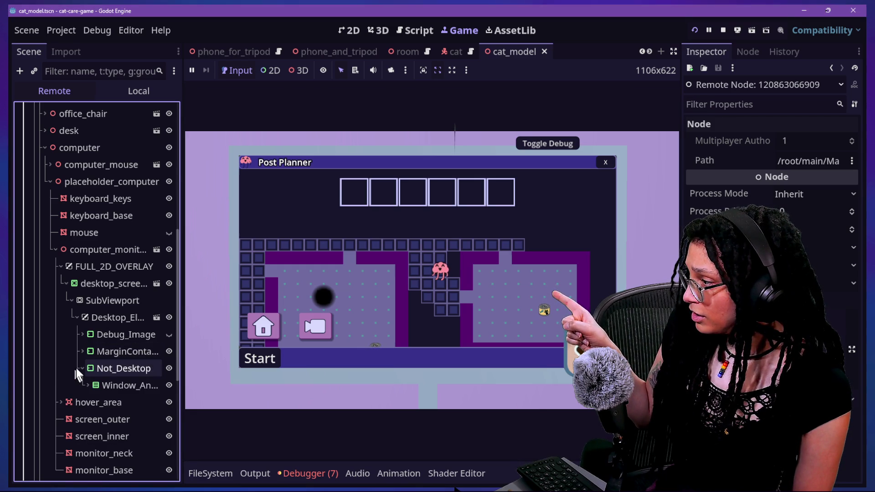
pyautogui.click(88, 385)
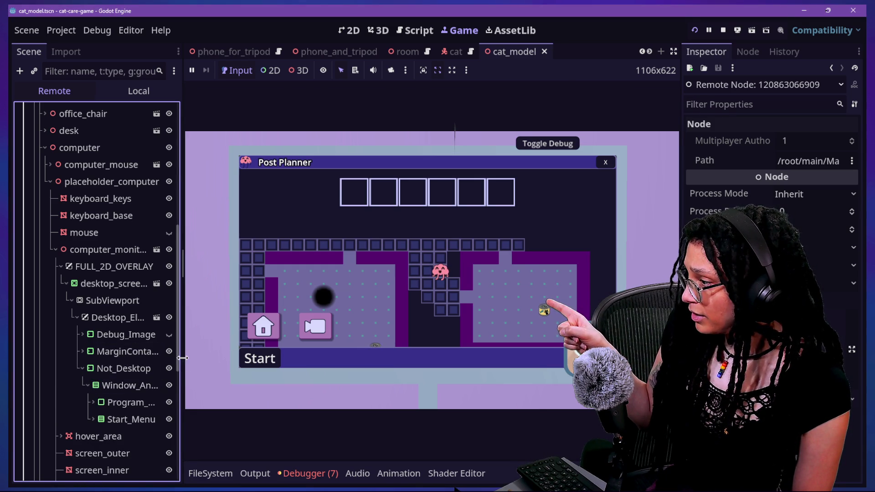
pyautogui.moveTo(183, 357); pyautogui.dragTo(336, 365)
pyautogui.click(93, 402)
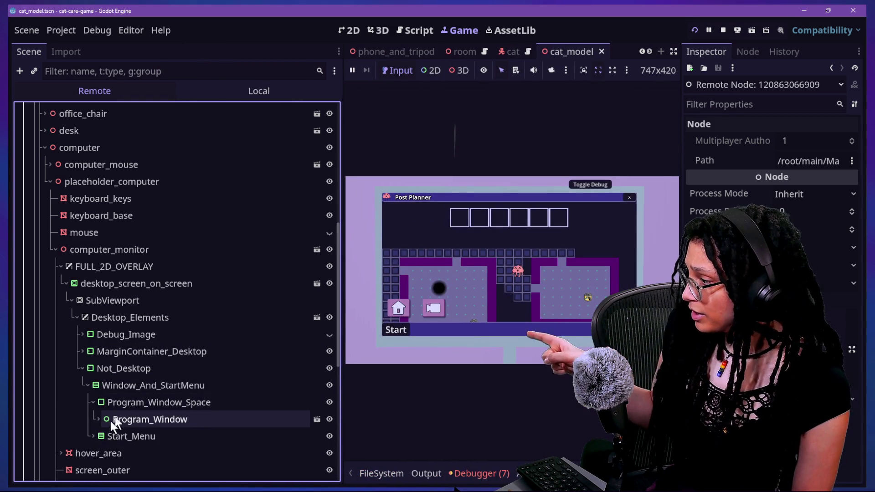
# - Expand Program_Window down to Post_Planner_Embed and toggle its visibility off and back on
pyautogui.click(98, 419)
pyautogui.scroll(-2, 139, 420)
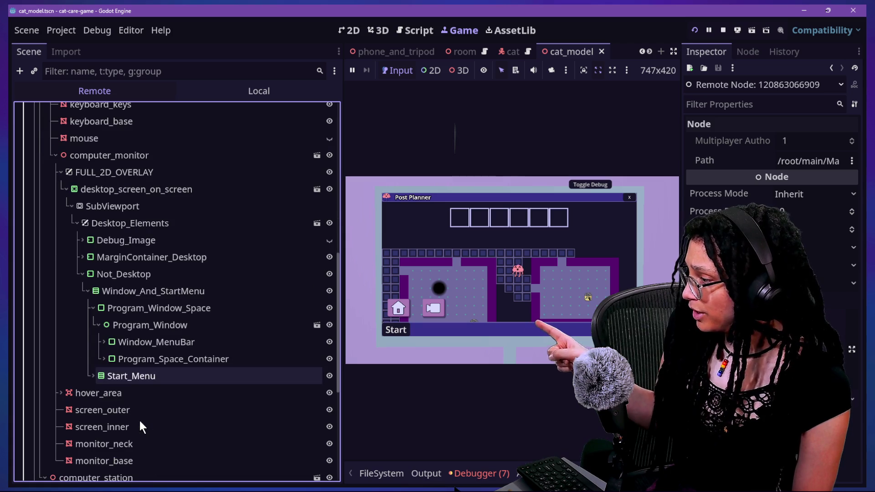
pyautogui.click(104, 360)
pyautogui.click(107, 393)
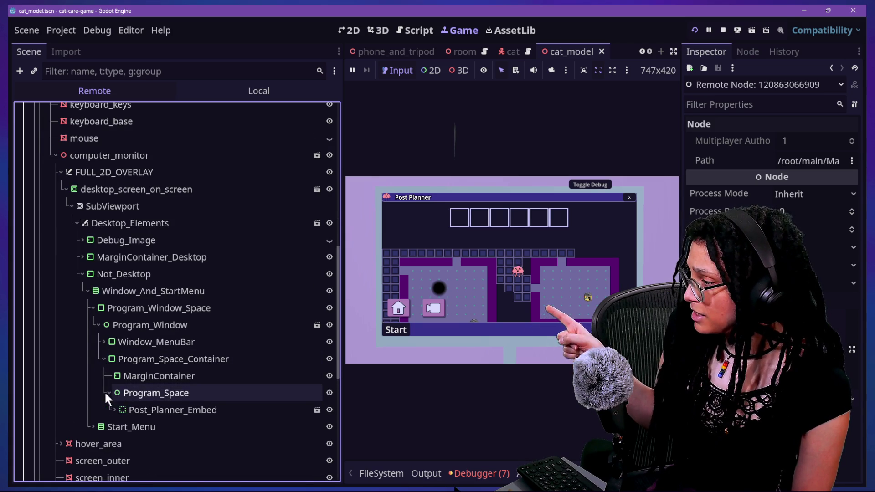
pyautogui.scroll(-2, 122, 399)
pyautogui.click(124, 314)
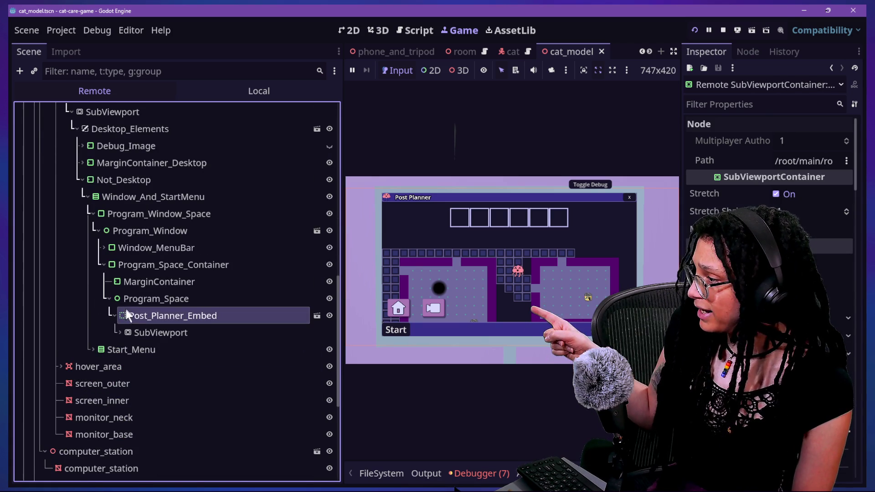
pyautogui.click(330, 315)
pyautogui.click(330, 315)
# - Expand the embed's SubViewport and Main, then inspect Managers, Camera2D and Background
pyautogui.click(120, 333)
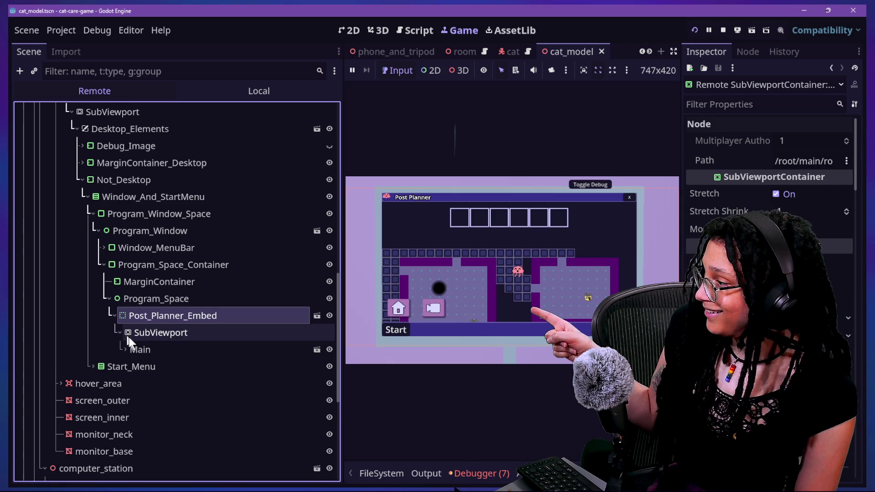
pyautogui.click(124, 349)
pyautogui.scroll(-2, 162, 374)
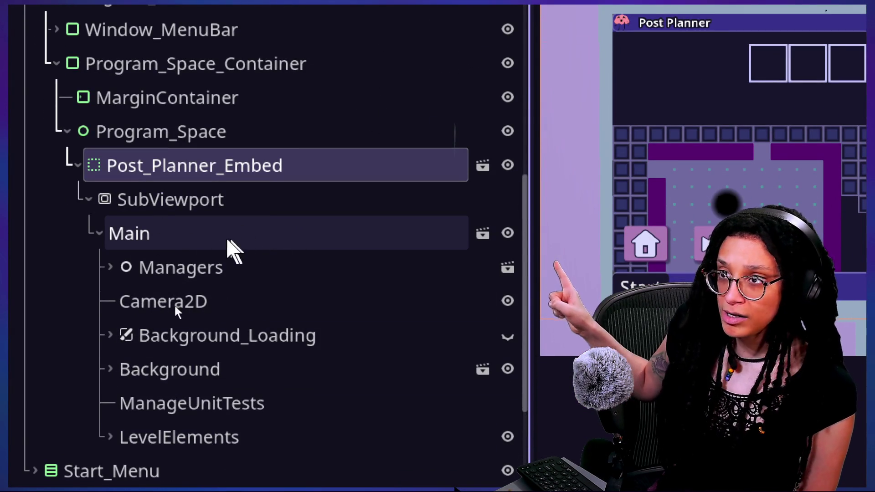
pyautogui.doubleClick(178, 273)
pyautogui.click(121, 267)
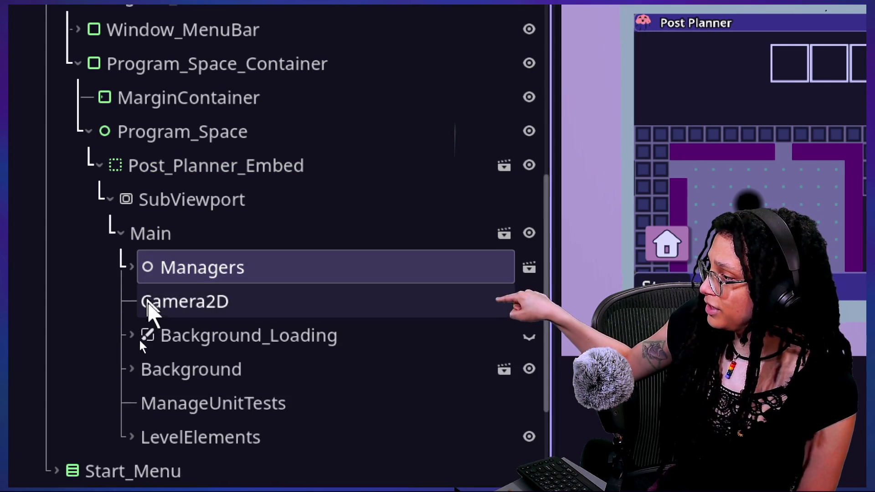
pyautogui.click(148, 303)
pyautogui.click(184, 371)
# - Inspect the Background and Background_Loading children, then expand Managers to list its nodes
pyautogui.doubleClick(184, 373)
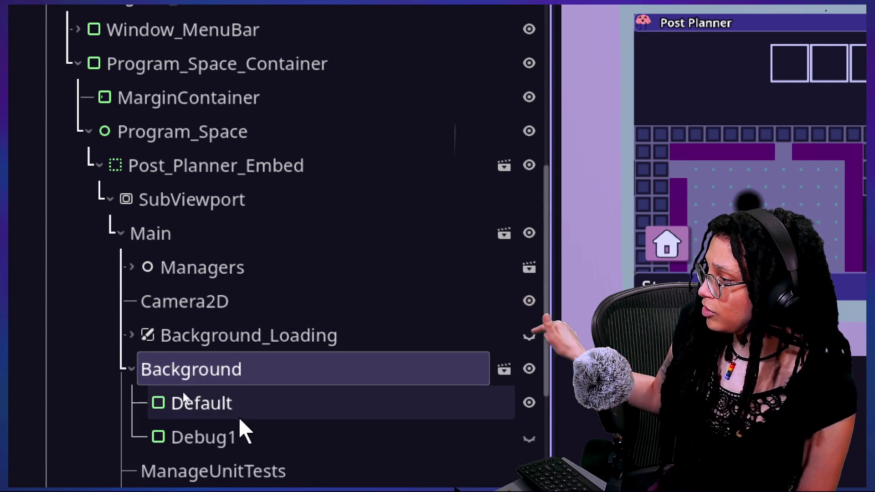
pyautogui.doubleClick(178, 337)
pyautogui.doubleClick(150, 370)
pyautogui.click(142, 369)
pyautogui.click(131, 336)
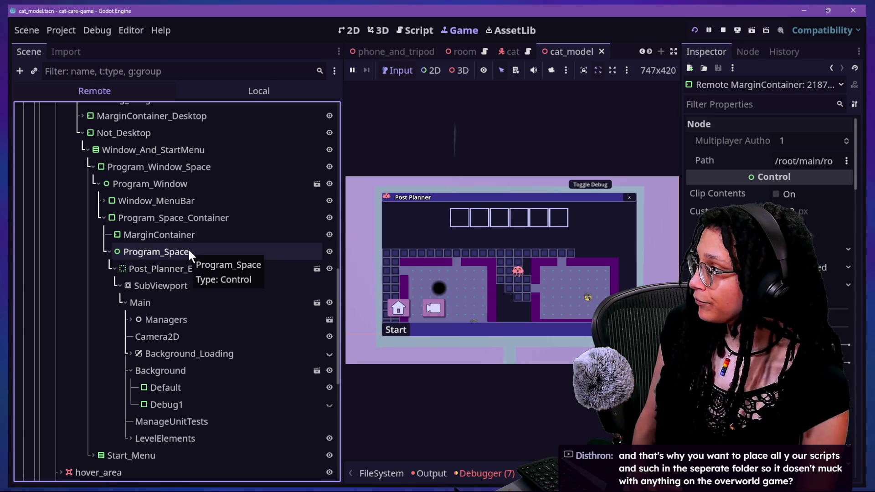
pyautogui.doubleClick(195, 319)
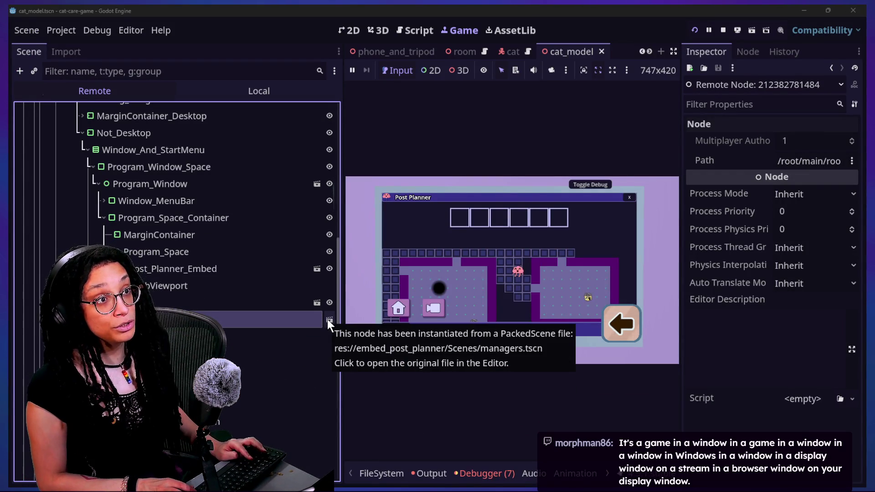
pyautogui.press('super+e')
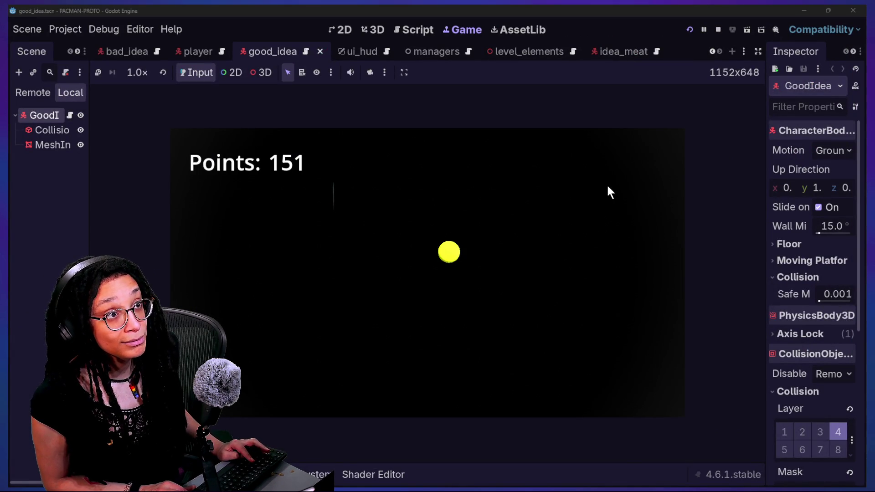
# - Filter the roguelike FileSystem for 'manager' to locate managers.tscn, then clear the filter
pyautogui.hotkey('alt', 'Tab')
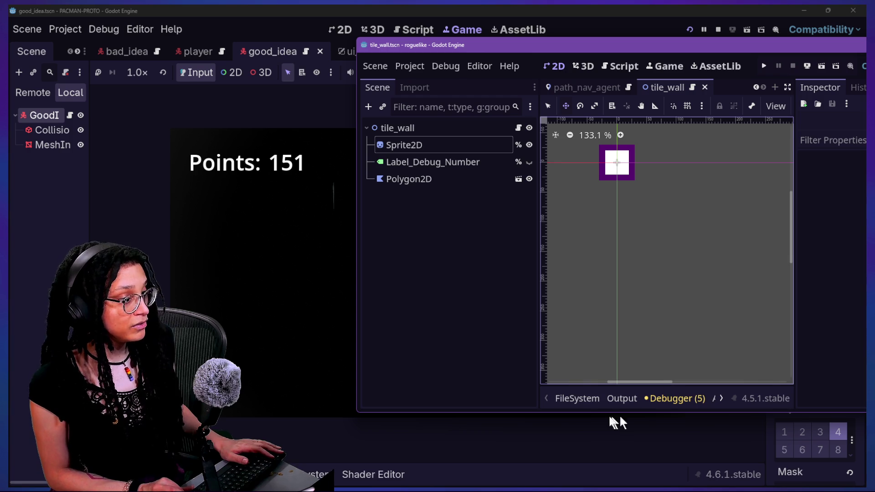
pyautogui.click(577, 399)
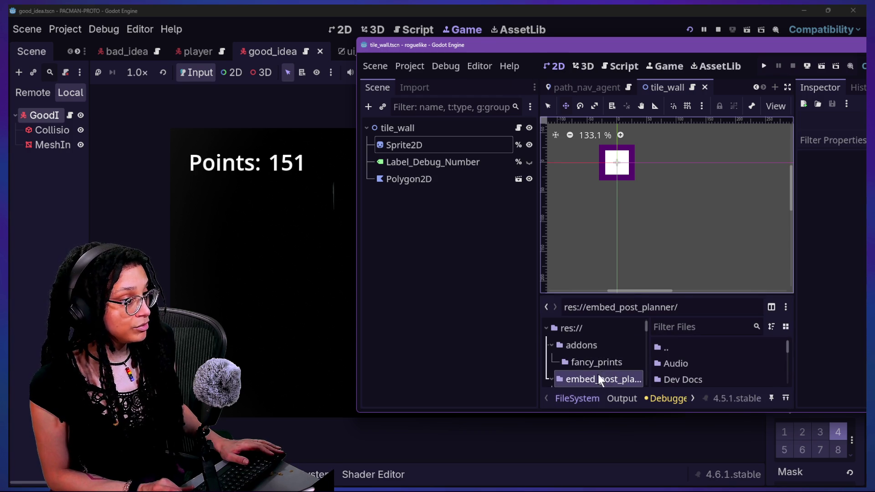
pyautogui.click(688, 326)
pyautogui.write('manager')
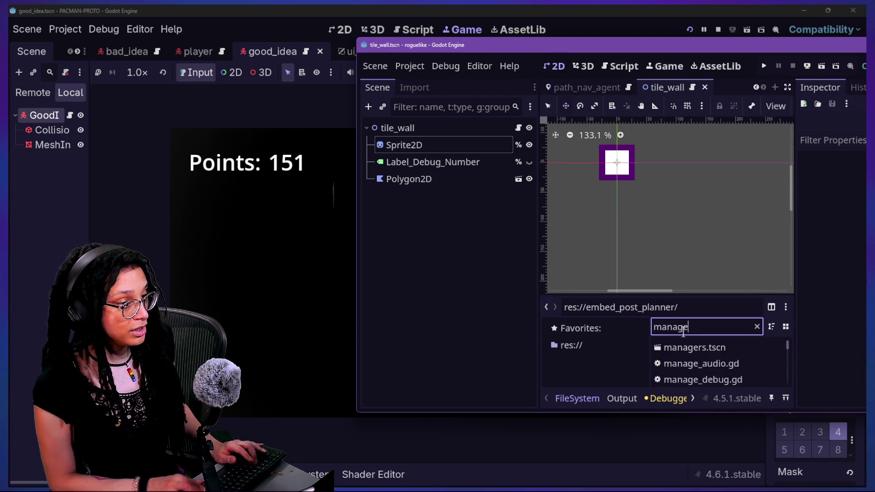
pyautogui.click(669, 346)
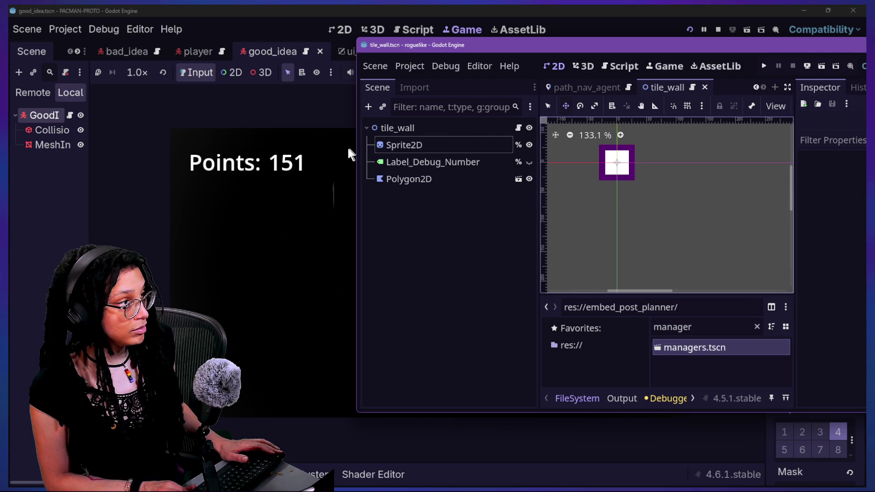
pyautogui.doubleClick(425, 45)
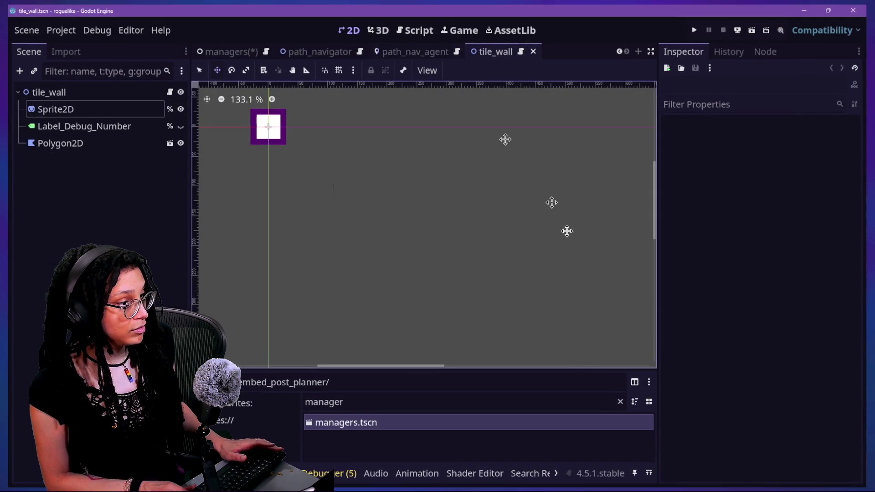
pyautogui.click(620, 401)
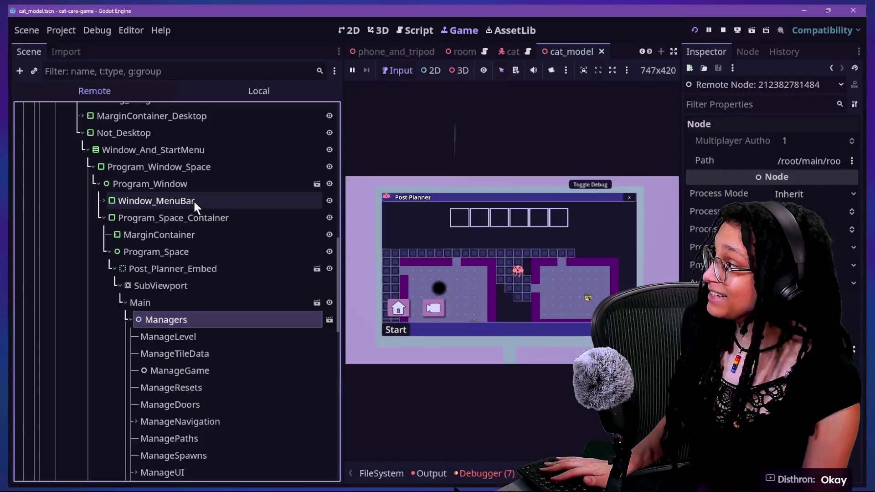
# - Collapse room_placement in the remote tree, check the Managers scene path, and stop the game
pyautogui.scroll(10, 193, 199)
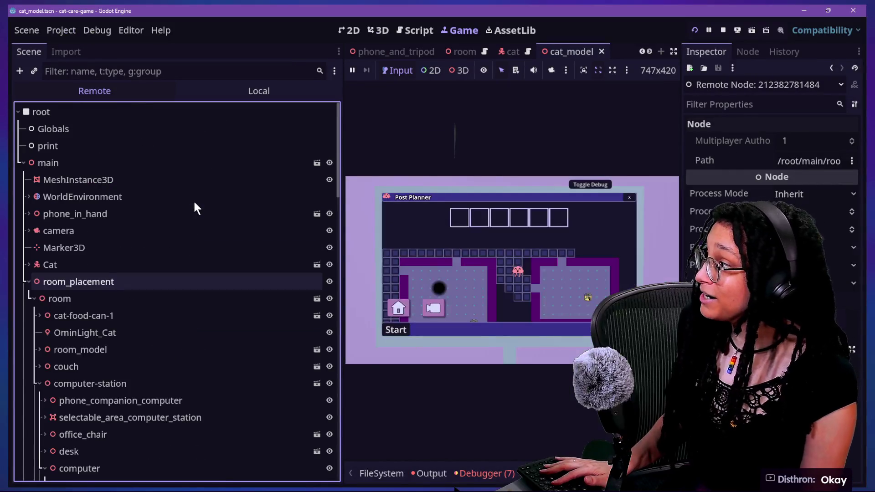
pyautogui.click(29, 282)
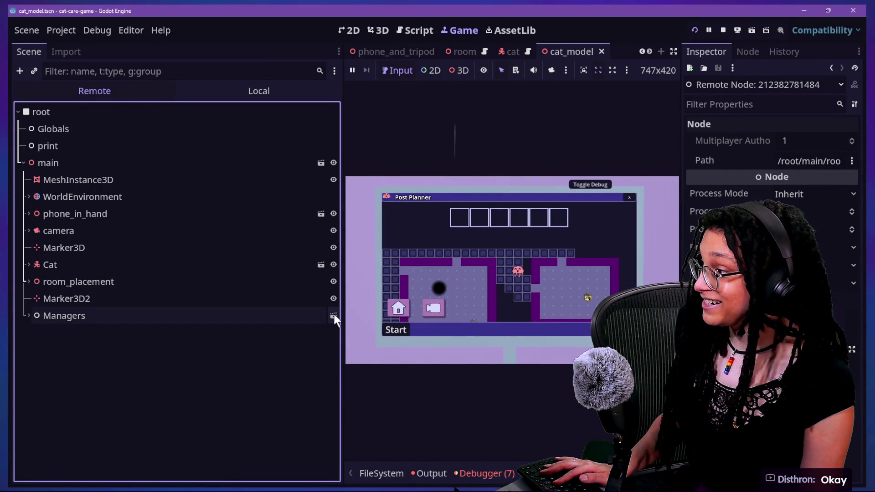
pyautogui.moveTo(335, 315)
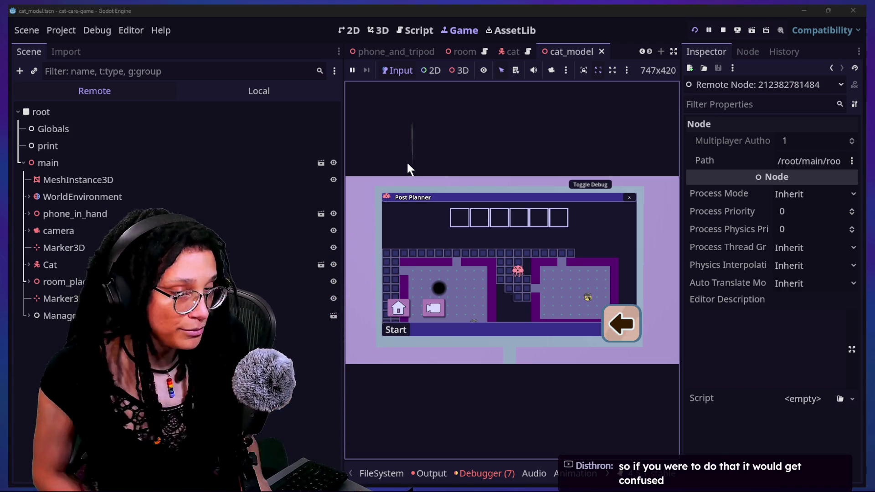
pyautogui.click(728, 34)
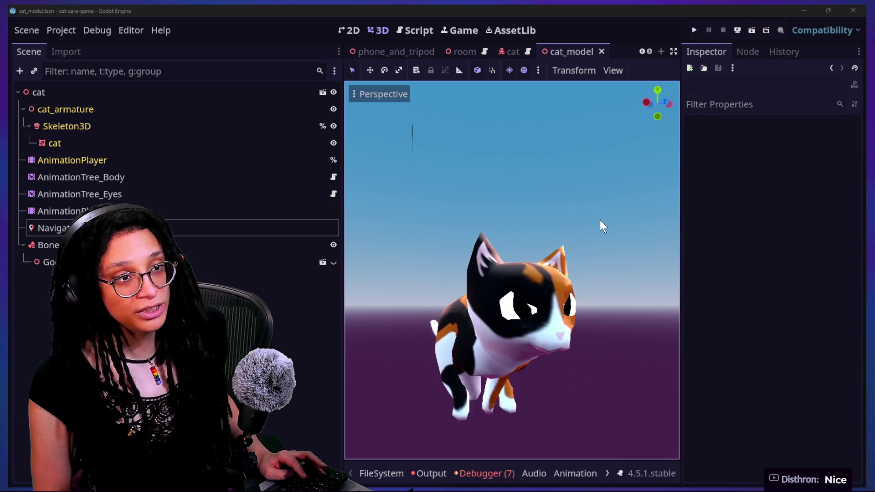
pyautogui.hotkey('alt', 'Tab')
pyautogui.scroll(1, 605, 236)
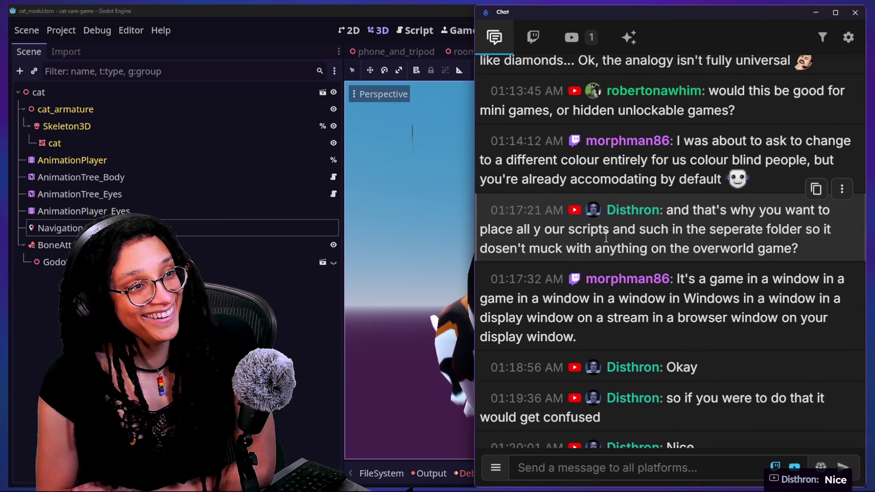
pyautogui.scroll(3, 606, 237)
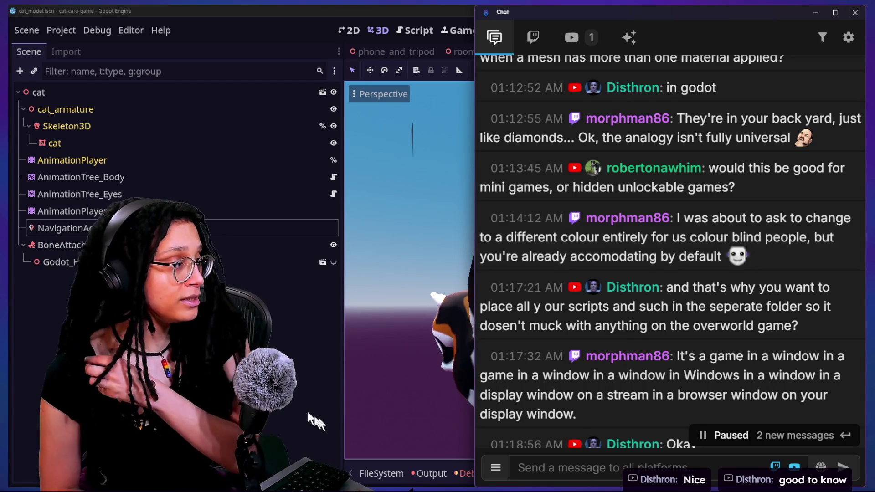
pyautogui.click(308, 411)
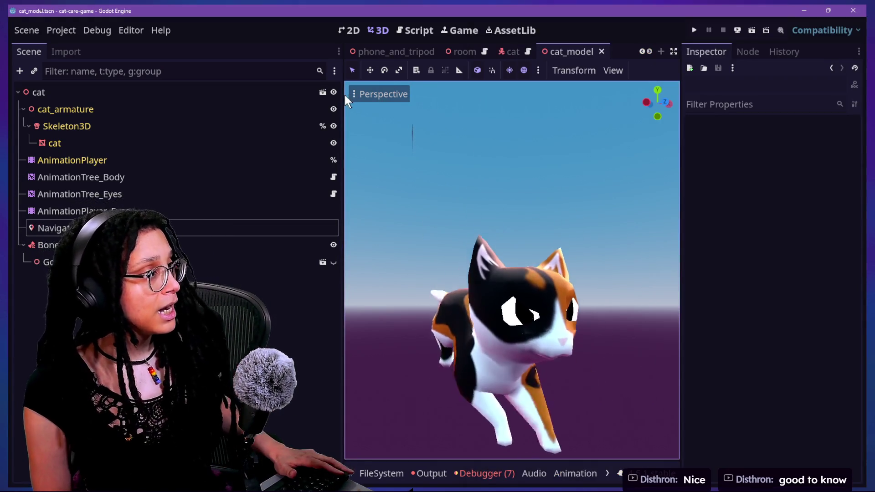
pyautogui.moveTo(343, 93); pyautogui.dragTo(235, 96)
pyautogui.click(416, 30)
pyautogui.click(497, 133)
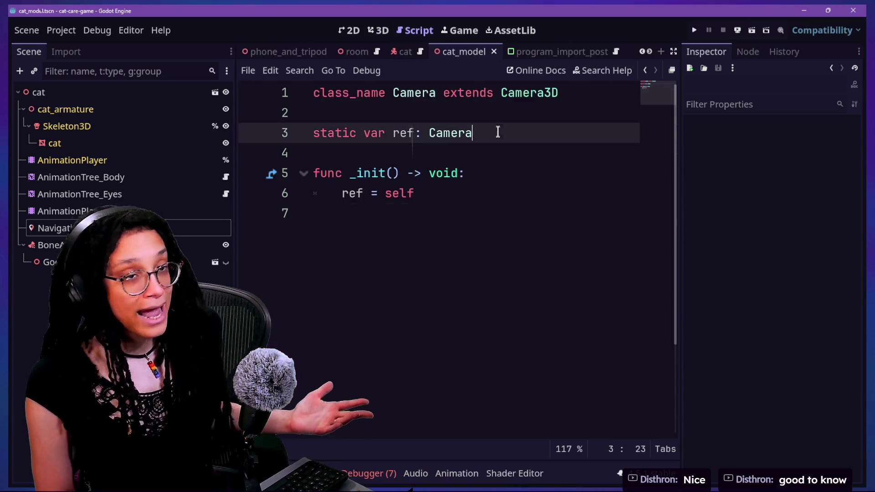
pyautogui.hotkey('shift', 'alt', 'o')
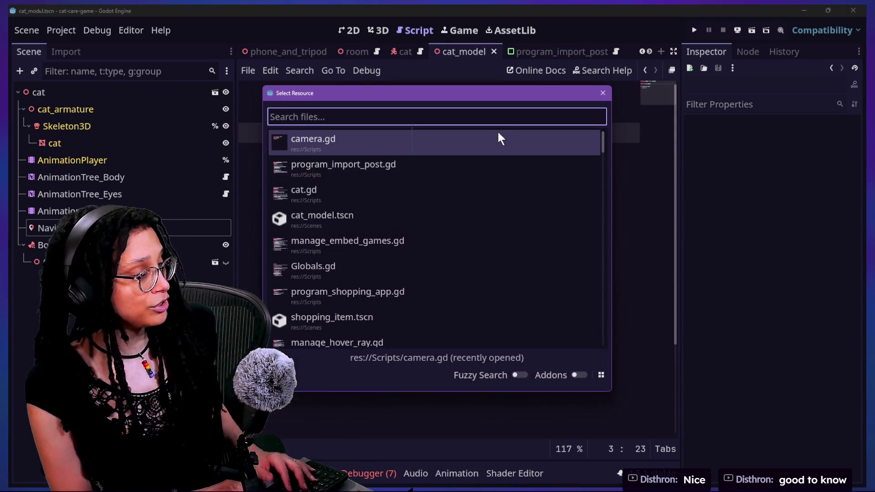
pyautogui.write('manager')
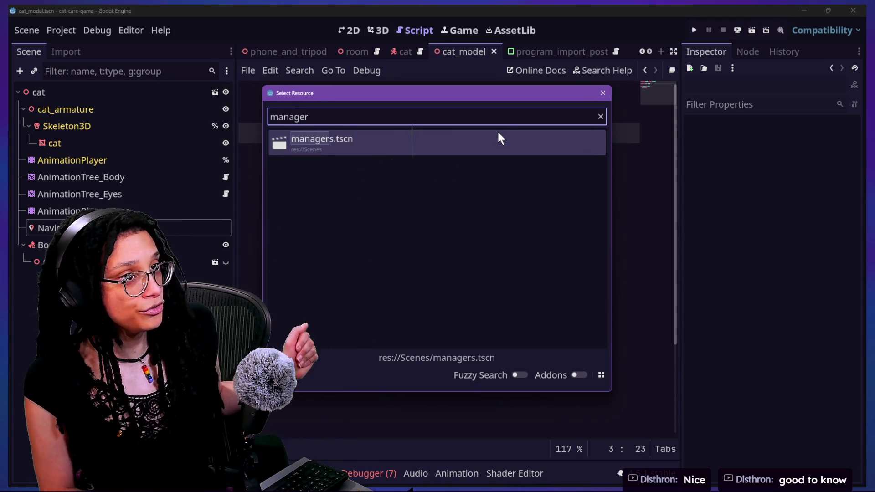
pyautogui.press('Return')
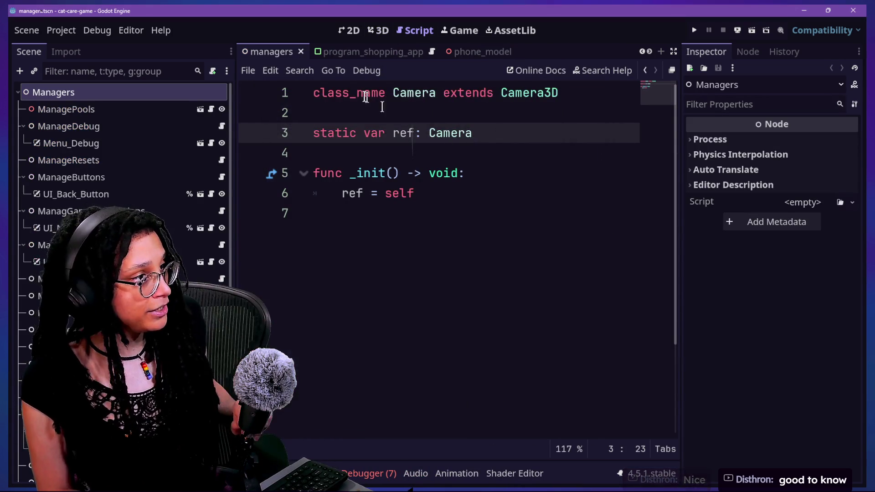
pyautogui.click(422, 218)
pyautogui.click(411, 120)
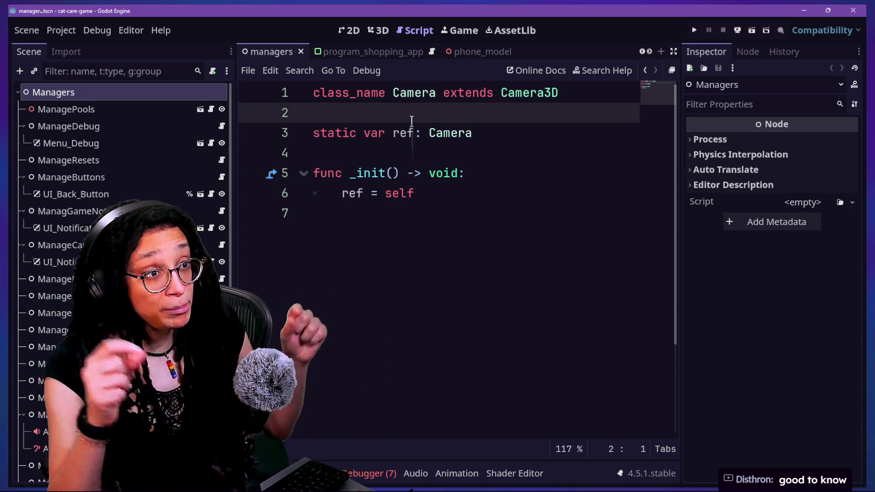
pyautogui.hotkey('shift', 'alt', 'o')
pyautogui.write('came')
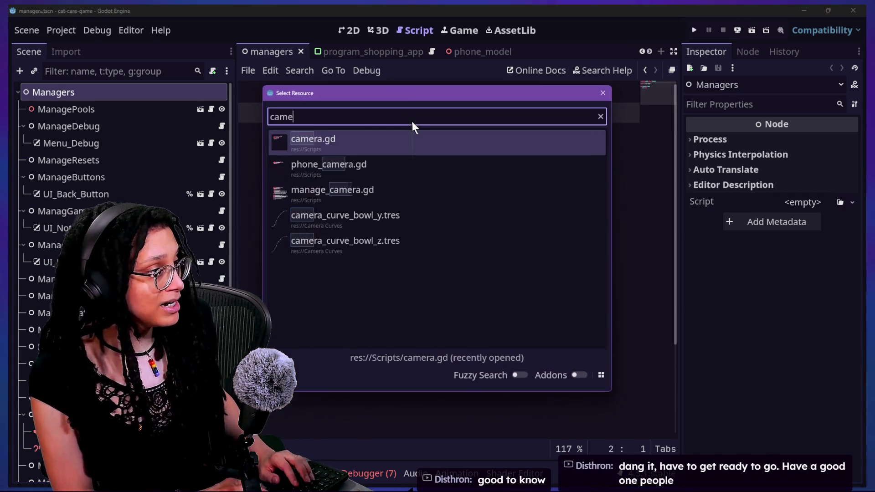
pyautogui.write('ra')
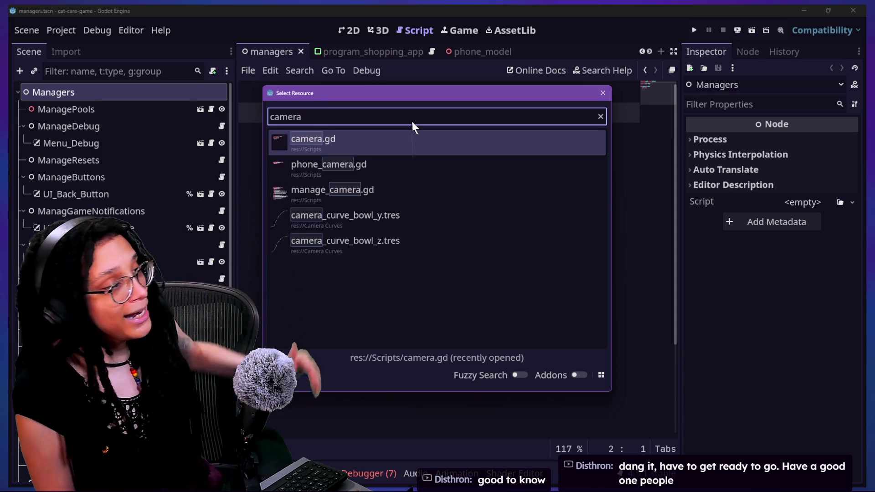
pyautogui.press('Return')
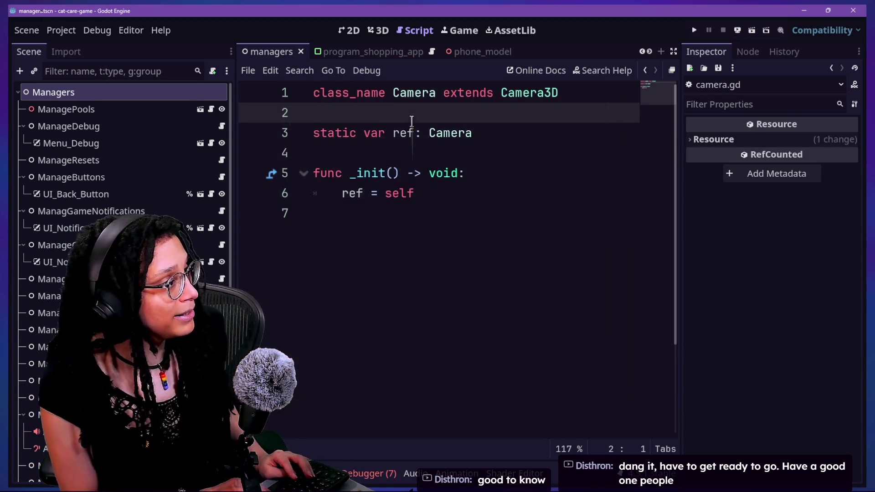
pyautogui.hotkey('shift', 'alt', 'o')
pyautogui.write('global')
pyautogui.press('Return')
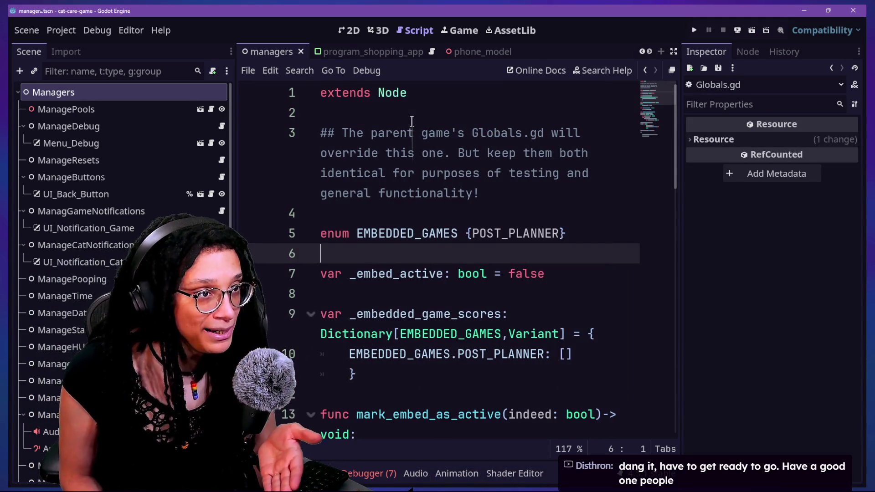
pyautogui.hotkey('shift', 'alt', 'o')
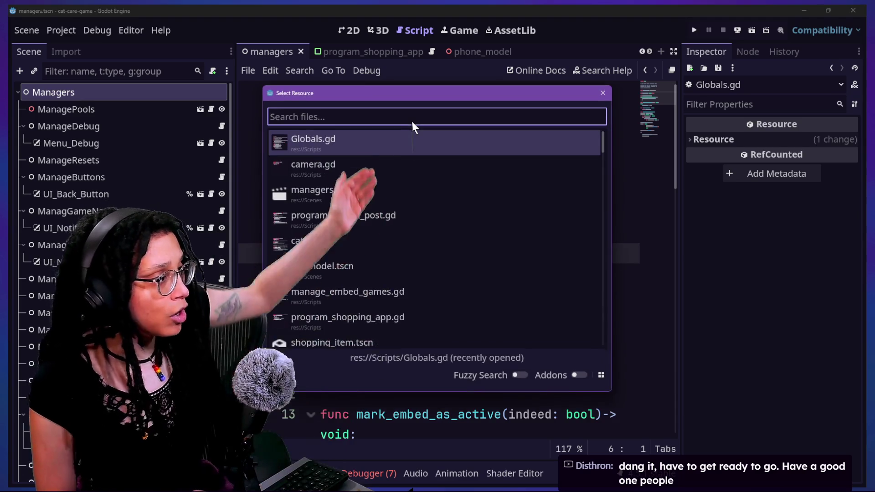
pyautogui.press('Down')
pyautogui.press('Down')
pyautogui.press('Down')
pyautogui.press('Up')
pyautogui.press('Up')
pyautogui.press('Up')
pyautogui.press('Down')
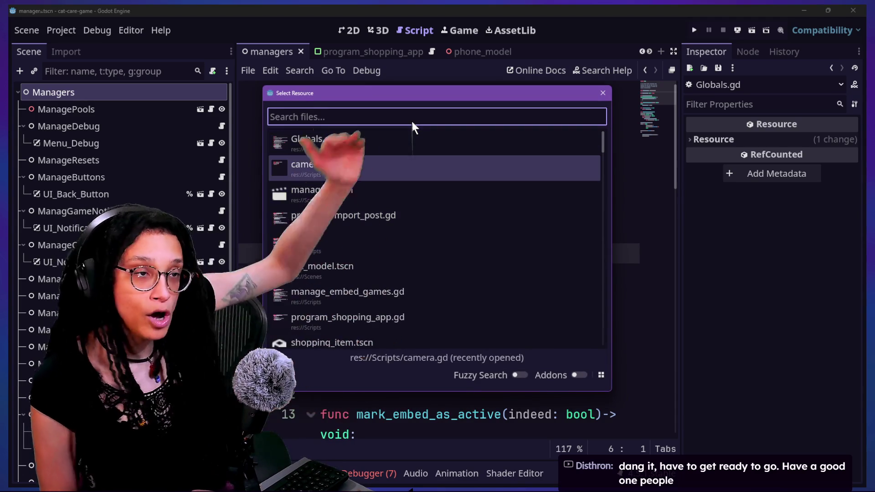
pyautogui.press('Down')
pyautogui.press('Down')
pyautogui.press('Down')
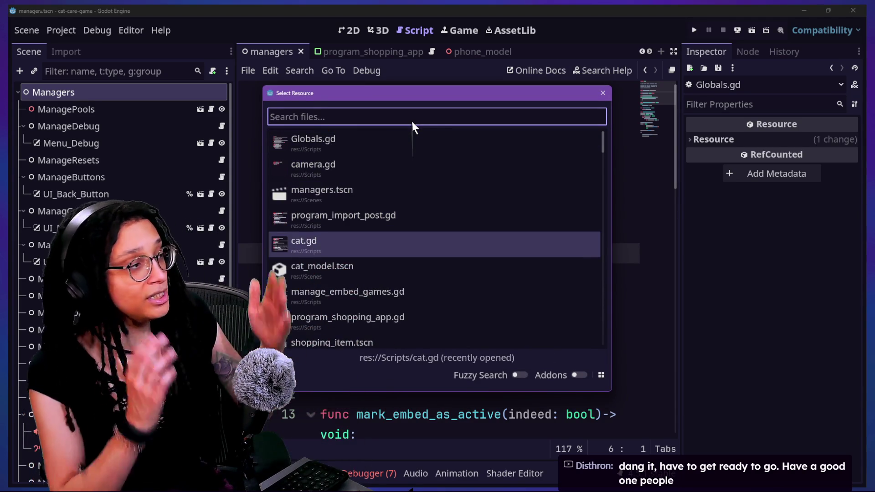
pyautogui.write('player')
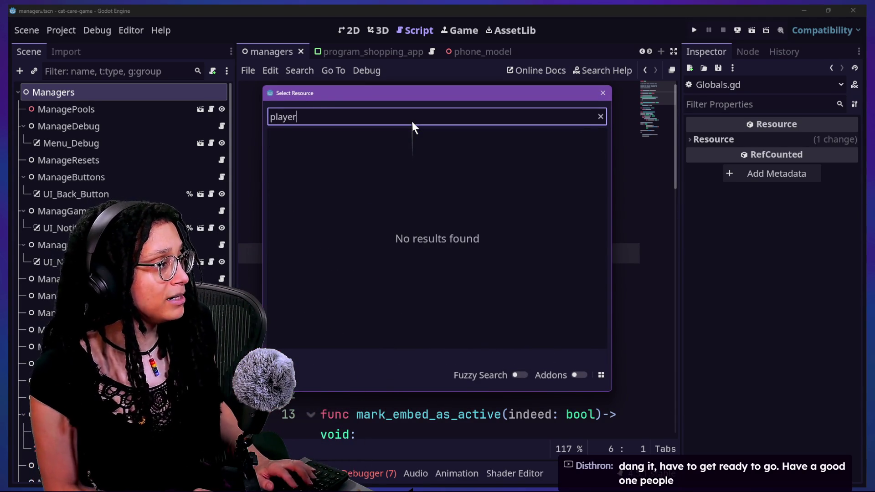
pyautogui.press('Escape')
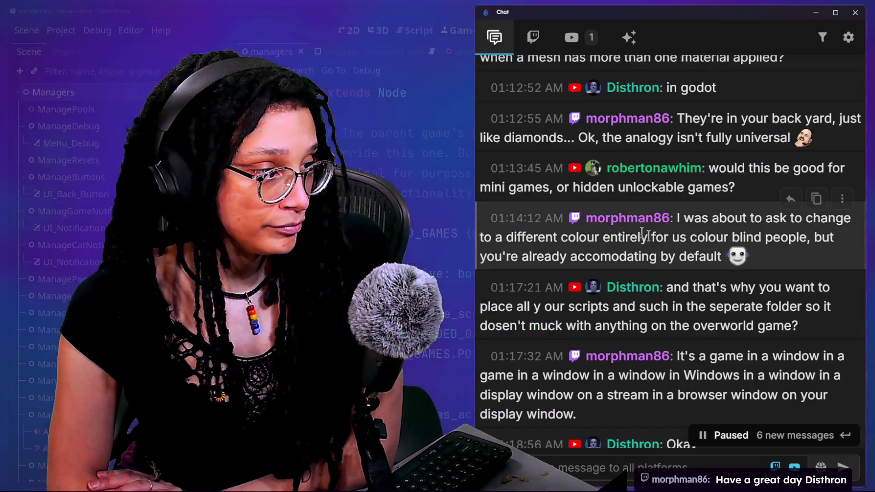
pyautogui.scroll(-5, 655, 241)
pyautogui.scroll(4, 655, 241)
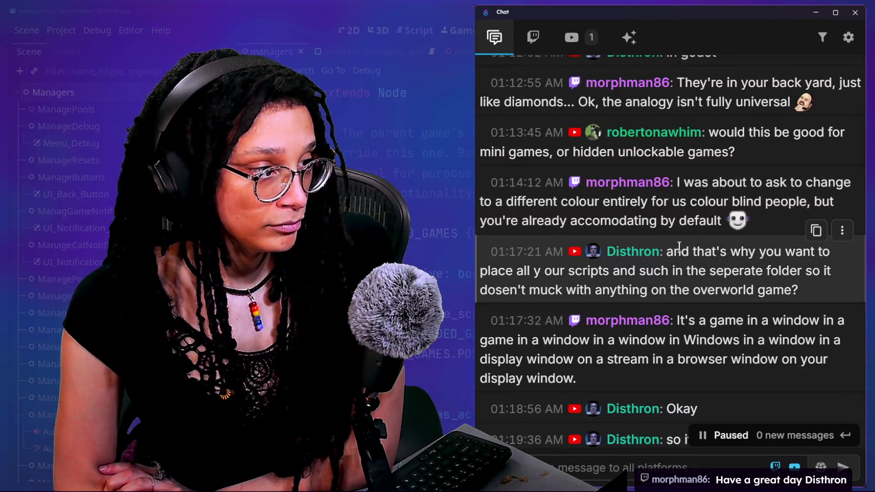
pyautogui.scroll(-3, 717, 292)
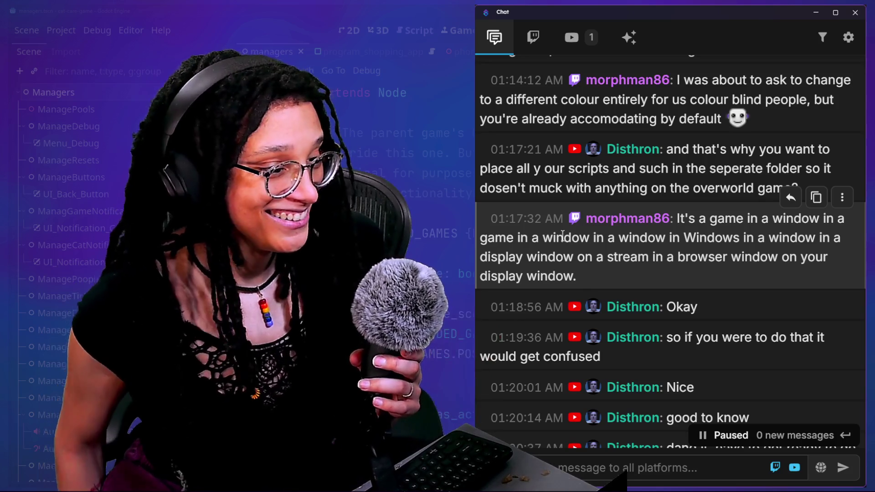
pyautogui.scroll(-2, 679, 277)
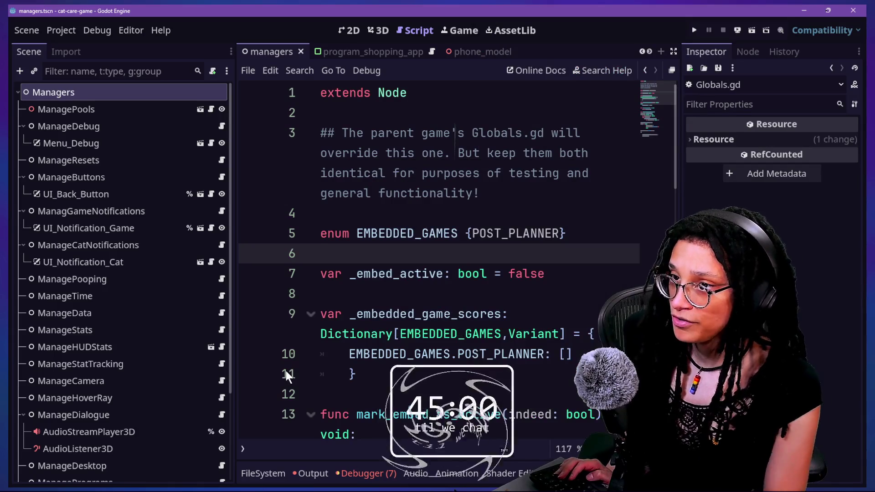
# - Review the _embed_active code with the side panels hidden, then flip between the 3D and 2D views
pyautogui.click(357, 275)
pyautogui.hotkey('ctrl', 'shift', 'F11')
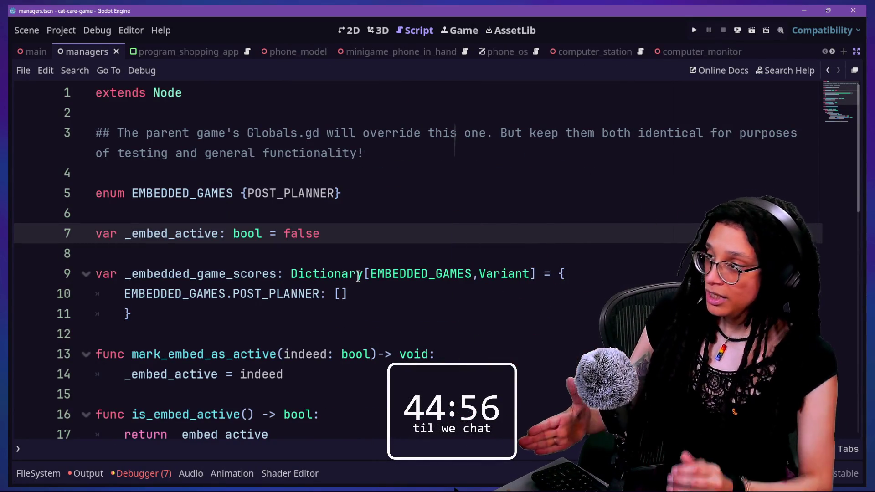
pyautogui.click(477, 248)
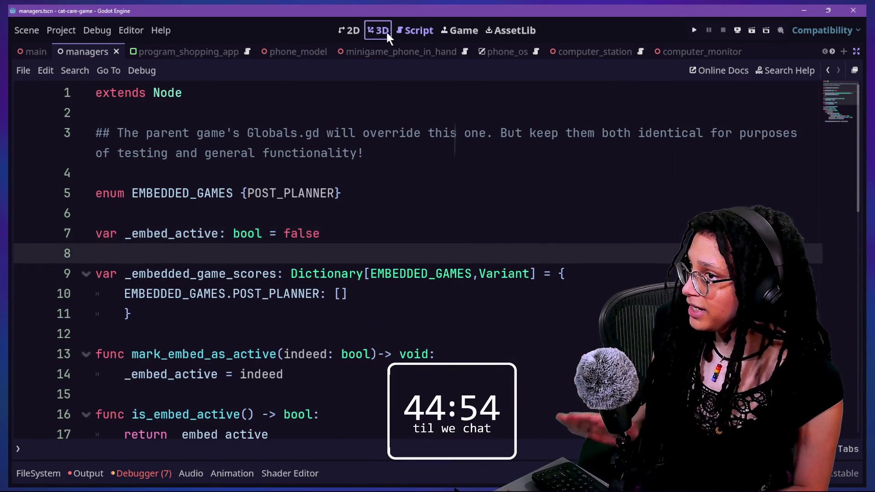
pyautogui.click(385, 30)
pyautogui.click(359, 29)
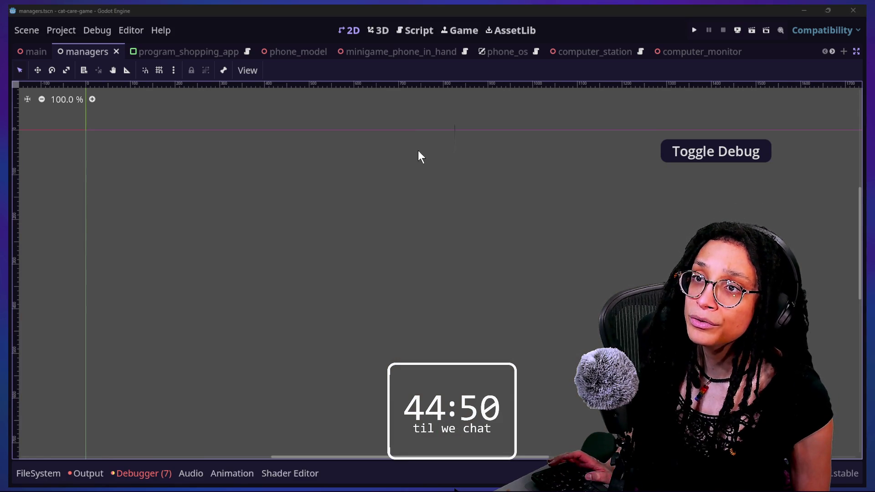
# - In the roguelike project, save tile_wall and open the thought_battle script and thought_battle.tscn scene
pyautogui.hotkey('alt', 'Tab')
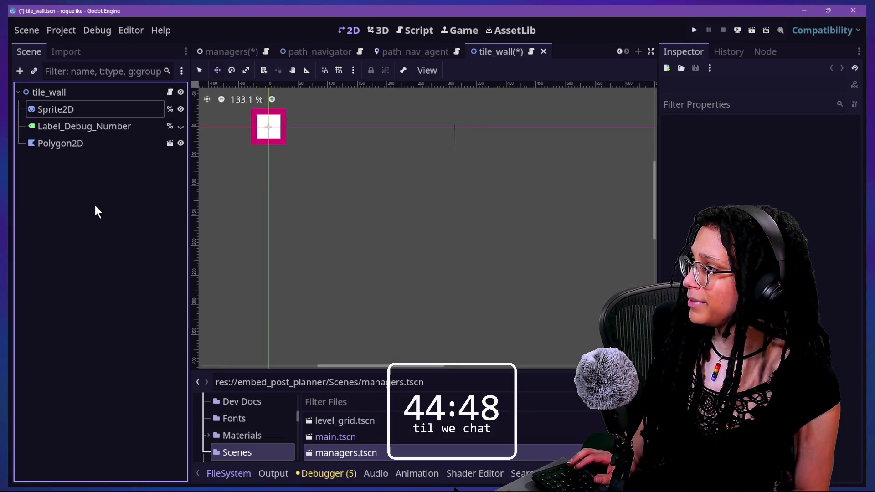
pyautogui.hotkey('ctrl', 's')
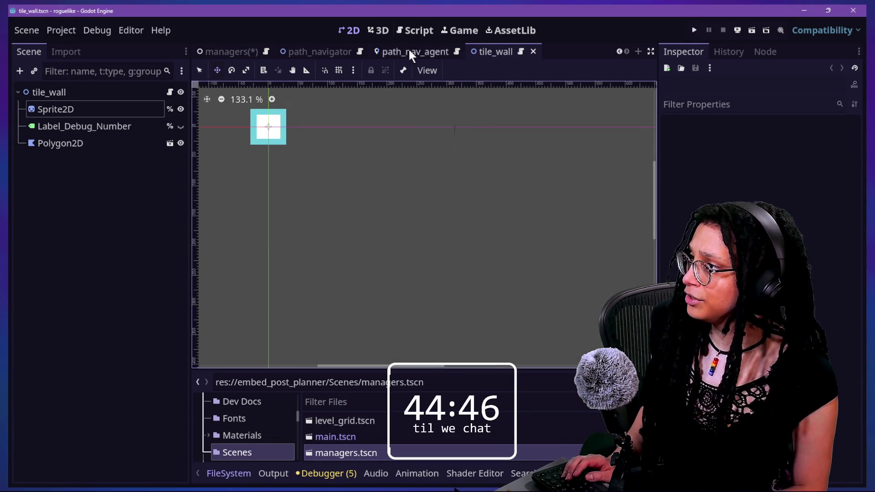
pyautogui.hotkey('shift', 'alt', 'o')
pyautogui.write('thought')
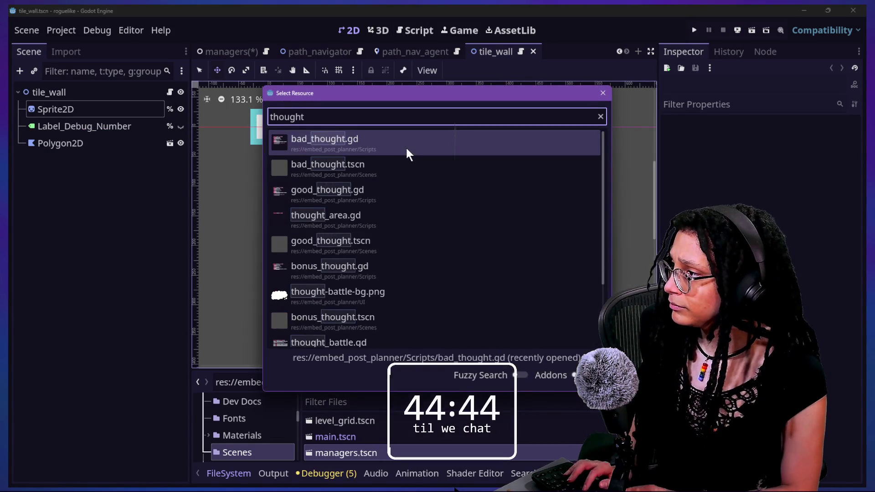
pyautogui.write('_battl')
pyautogui.press('BackSpace')
pyautogui.press('Return')
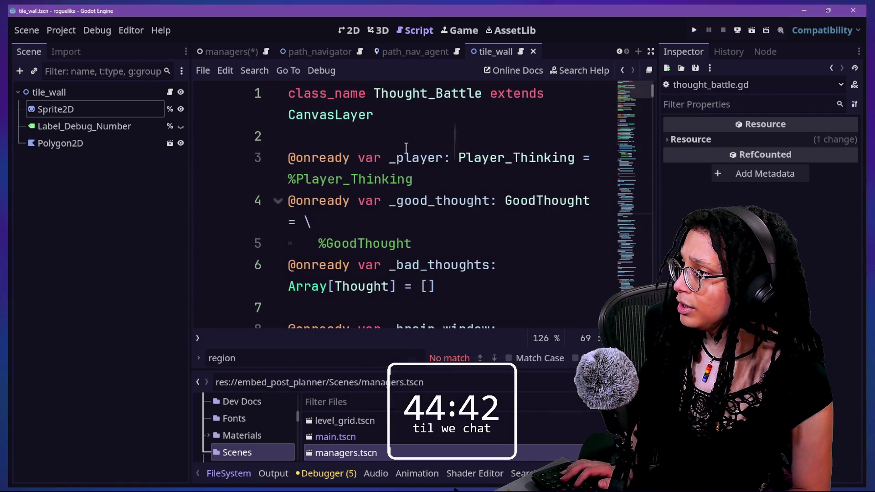
pyautogui.hotkey('shift', 'alt', 'o')
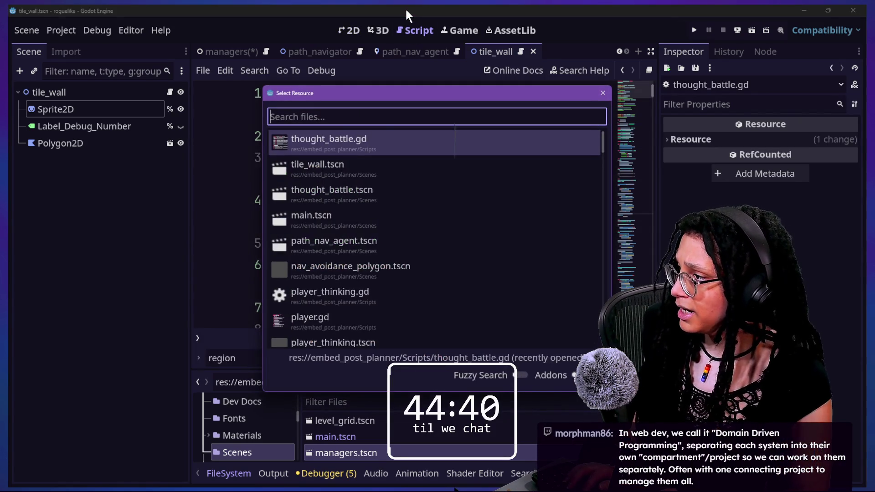
pyautogui.press('Down')
pyautogui.press('Down')
pyautogui.press('Return')
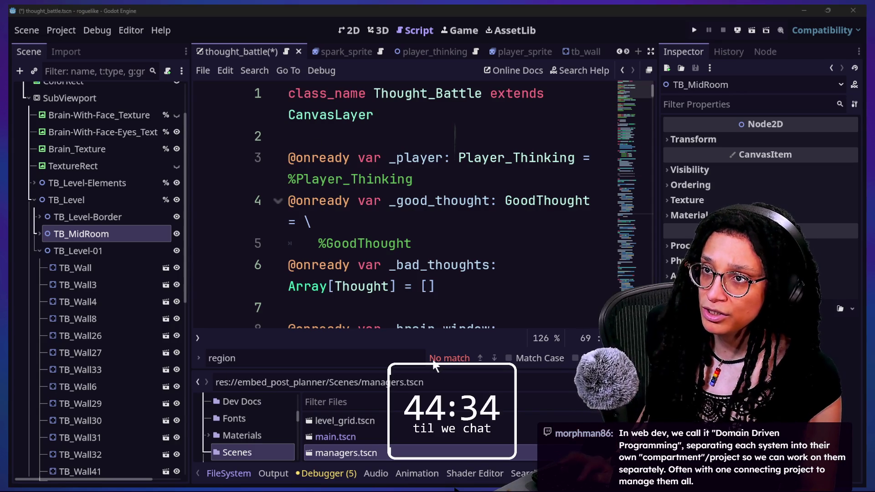
# - Check the chat, read thought_battle's %GoodThought and _brain_texture lines, and show the maze in 2D
pyautogui.hotkey('alt', 'Tab')
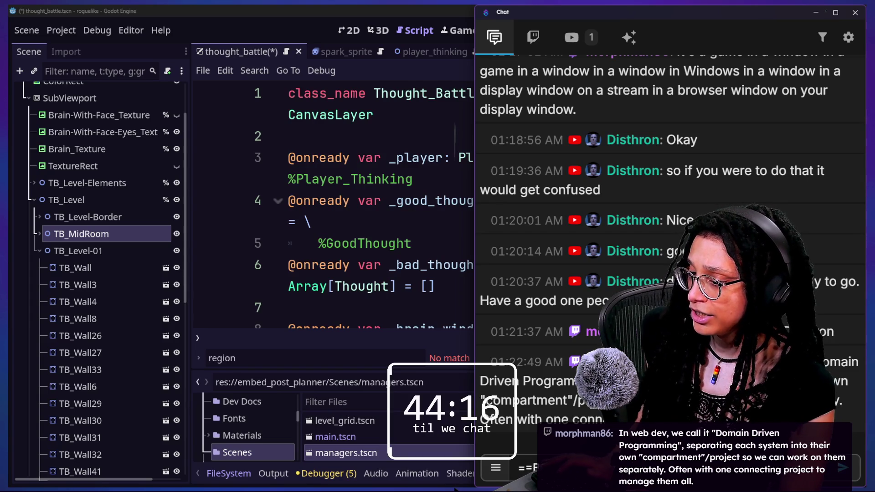
pyautogui.hotkey('alt', 'Tab')
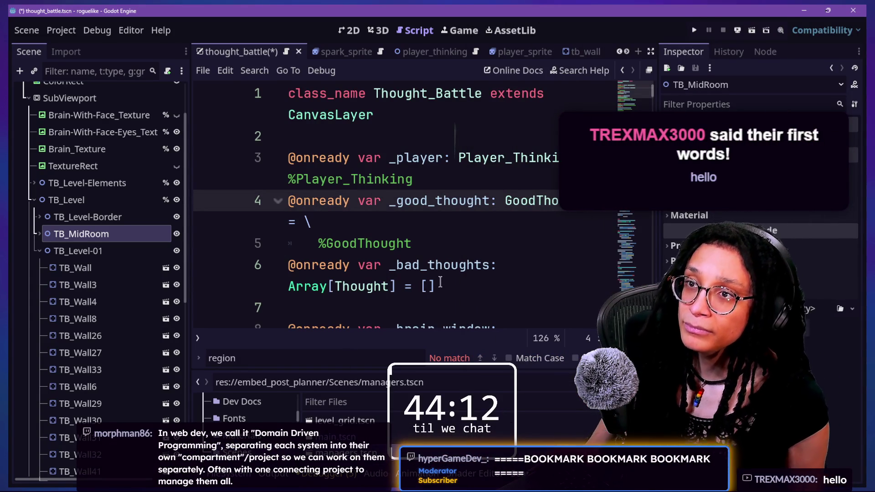
pyautogui.click(453, 237)
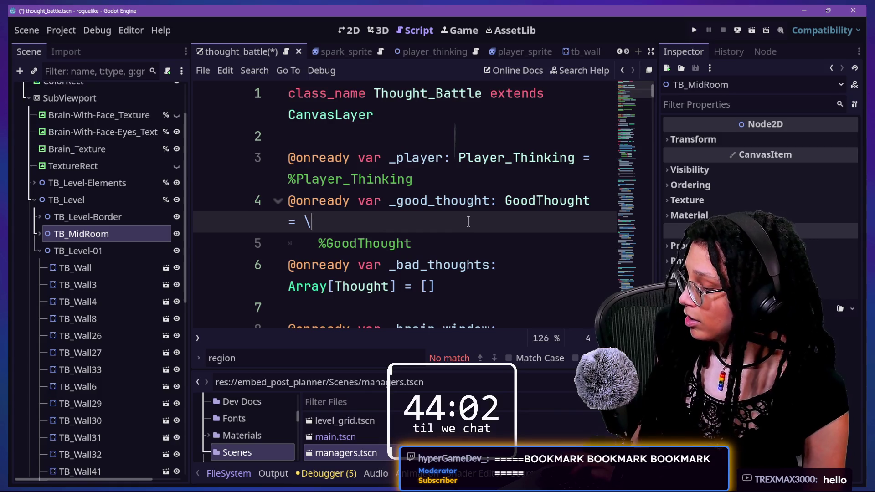
pyautogui.hotkey('ctrl', 'shift', 'F11')
pyautogui.click(457, 265)
pyautogui.press('Down')
pyautogui.press('Down')
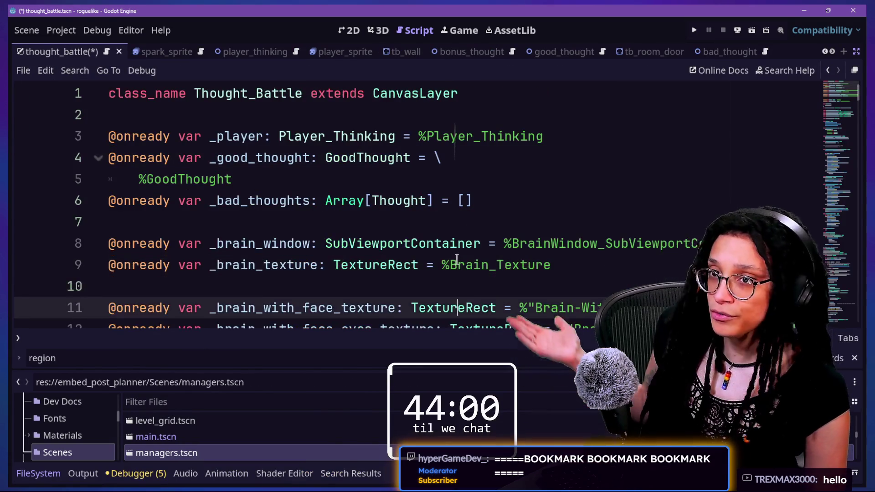
pyautogui.scroll(-1, 456, 260)
pyautogui.press('Up')
pyautogui.moveTo(349, 178); pyautogui.dragTo(514, 260)
pyautogui.click(513, 259)
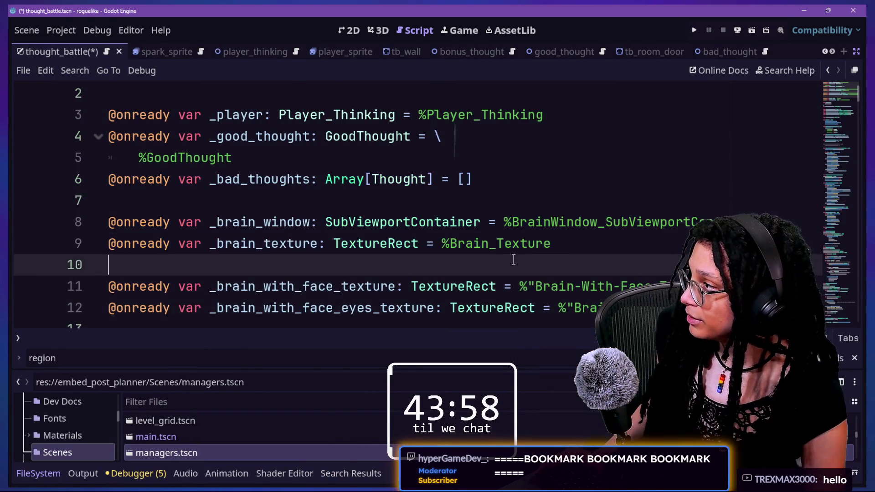
pyautogui.hotkey('shift', 'Up')
pyautogui.hotkey('shift', 'Up')
pyautogui.hotkey('shift', 'Up')
pyautogui.press('Down')
pyautogui.press('Down')
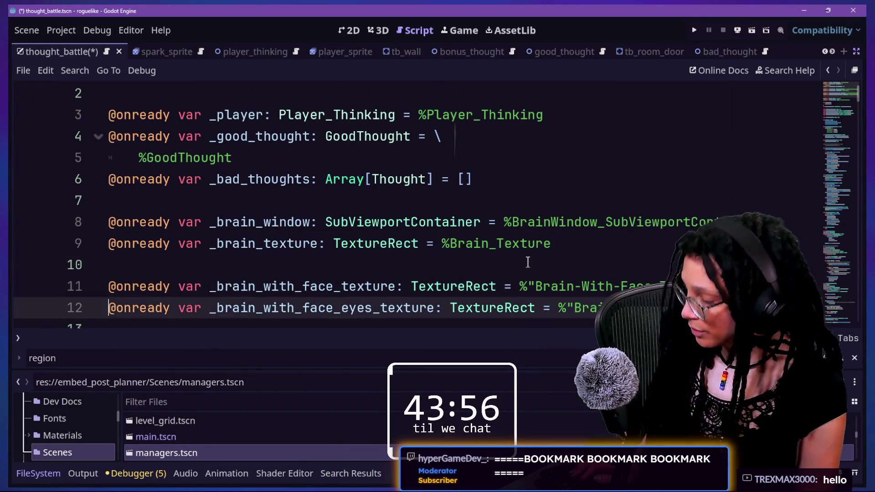
pyautogui.click(350, 31)
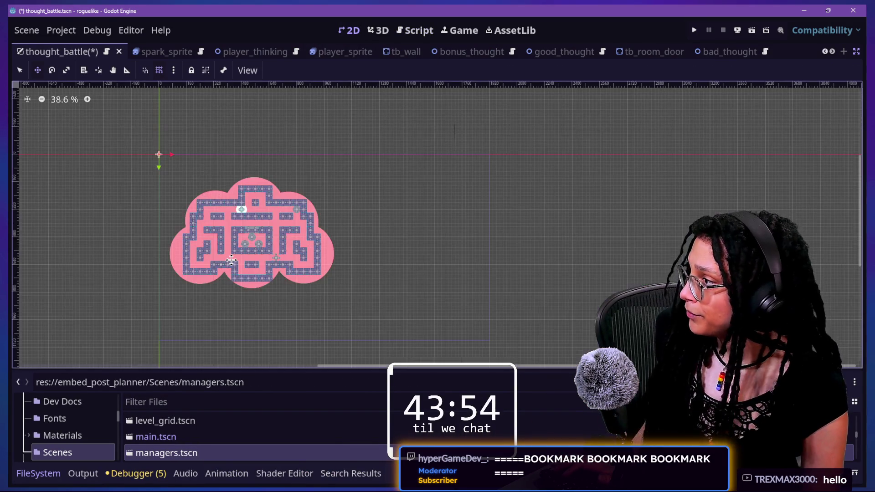
pyautogui.scroll(2, 231, 260)
pyautogui.hotkey('ctrl', 'shift', 'F11')
pyautogui.scroll(2, 411, 244)
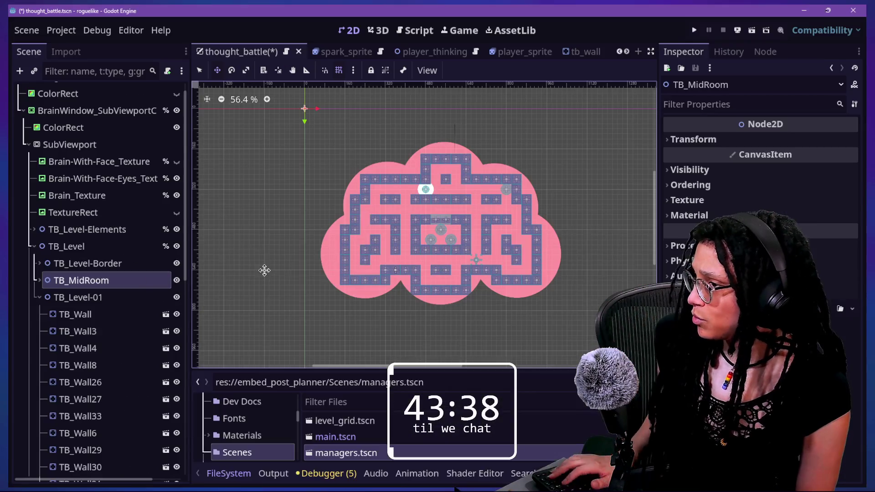
pyautogui.hscroll(3, 417, 367)
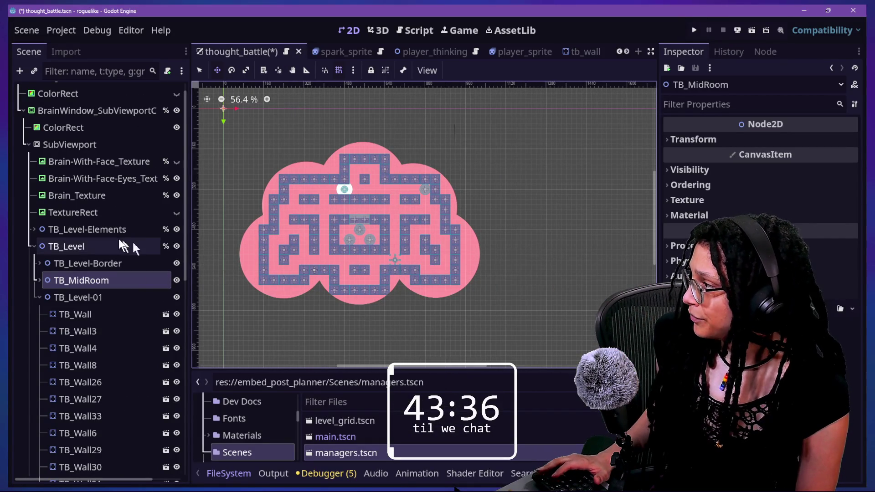
pyautogui.click(177, 230)
pyautogui.scroll(1, 254, 224)
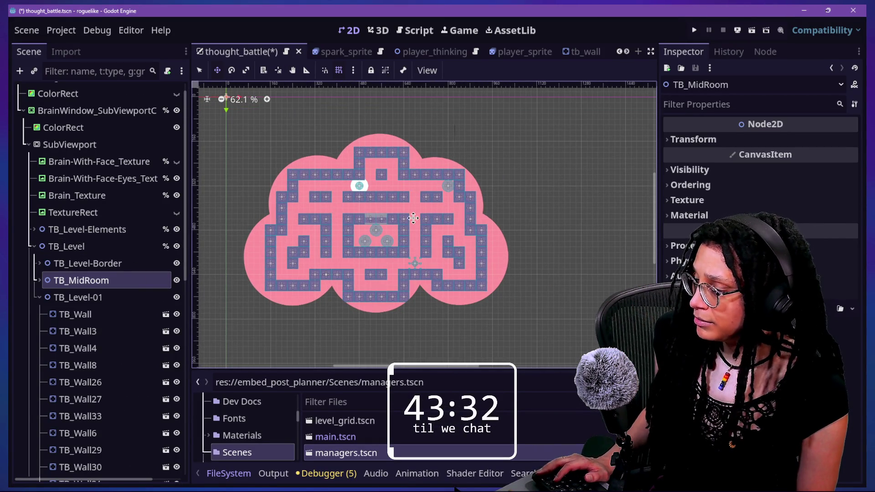
pyautogui.scroll(5, 413, 218)
pyautogui.scroll(-7, 413, 218)
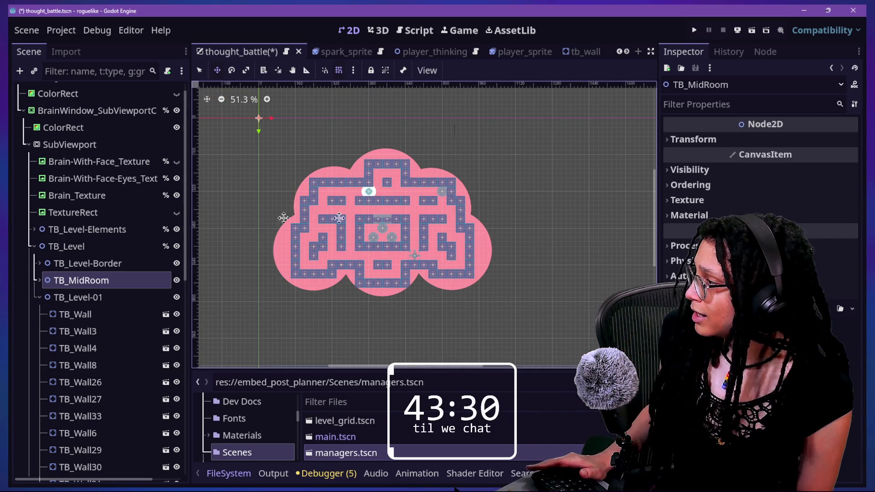
pyautogui.scroll(2, 388, 204)
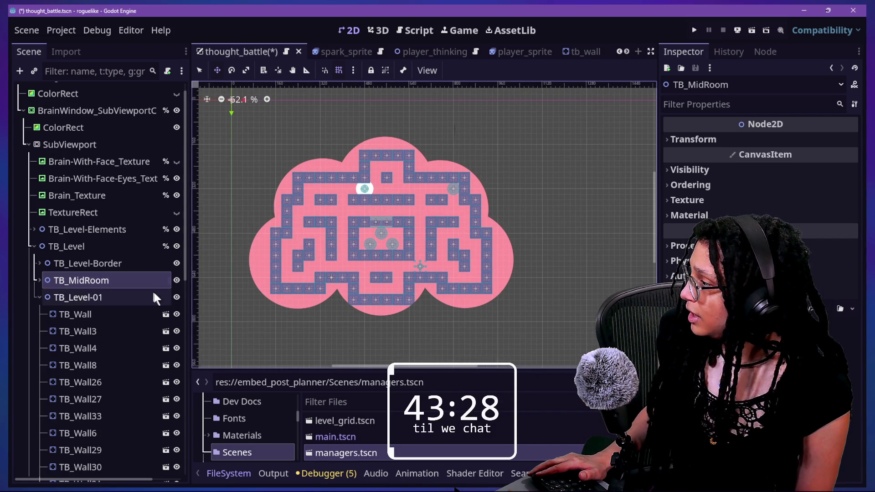
pyautogui.click(176, 246)
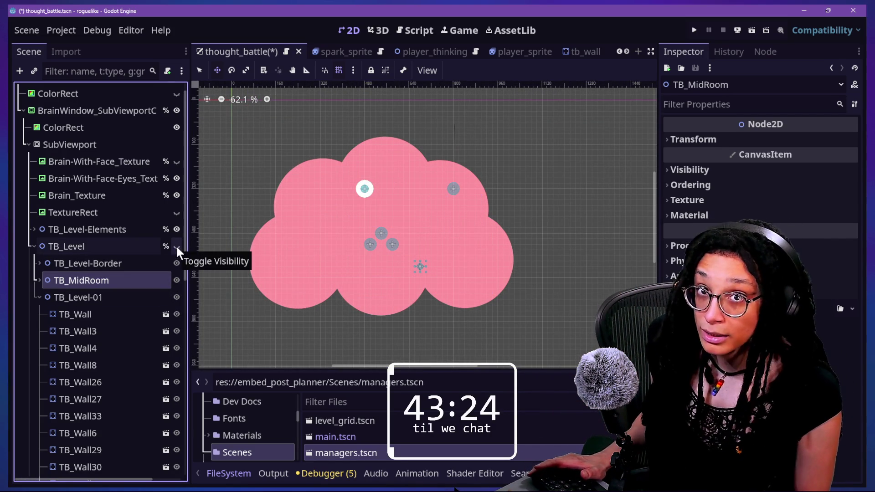
pyautogui.click(176, 246)
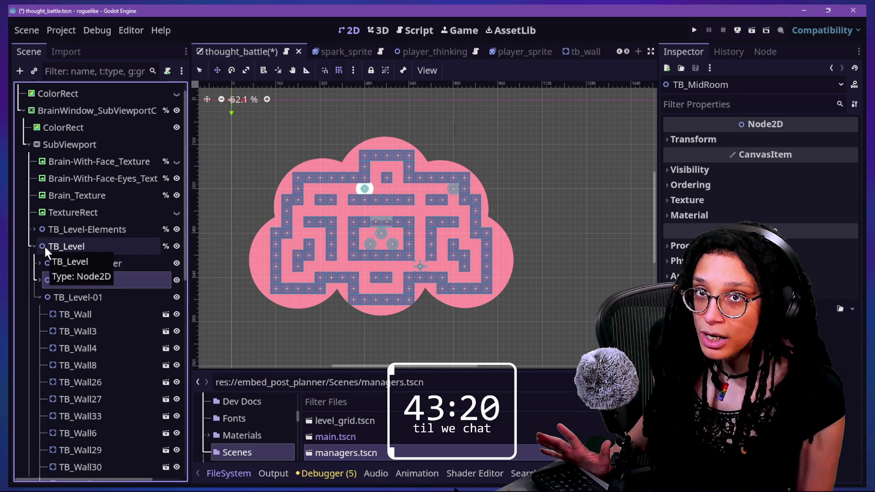
pyautogui.click(176, 264)
pyautogui.click(176, 264)
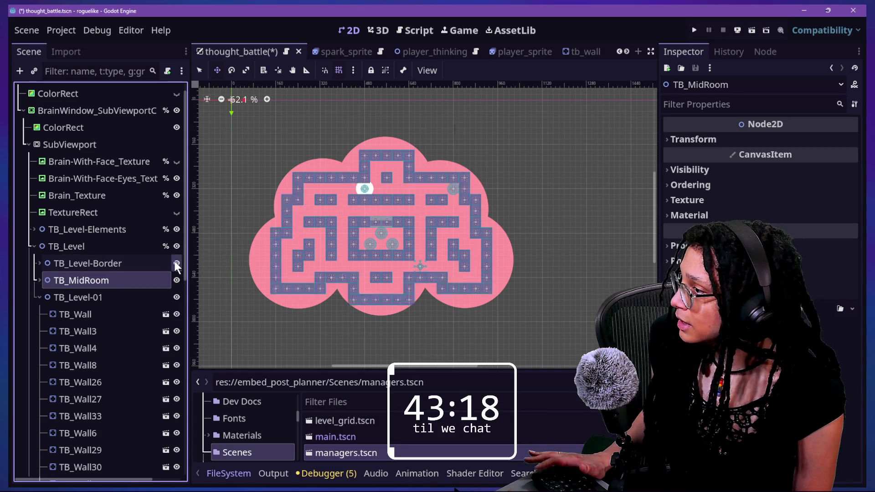
pyautogui.click(175, 264)
pyautogui.click(176, 264)
pyautogui.click(176, 264)
pyautogui.click(175, 264)
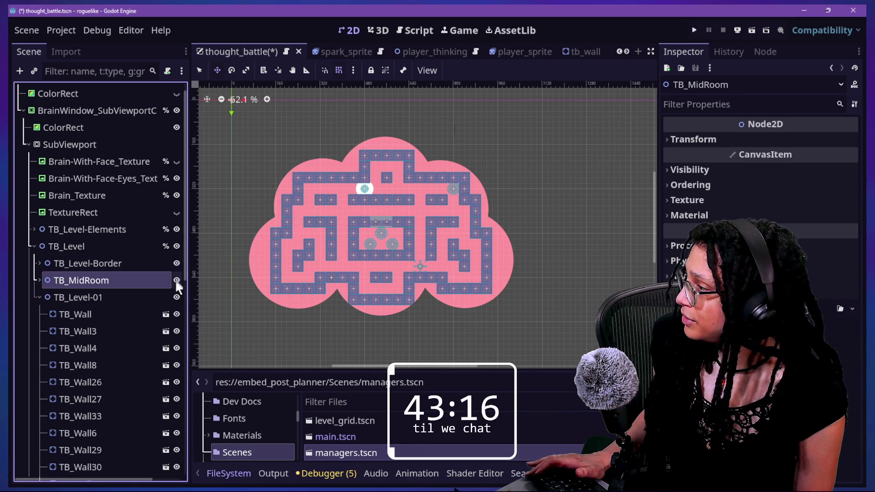
pyautogui.click(176, 296)
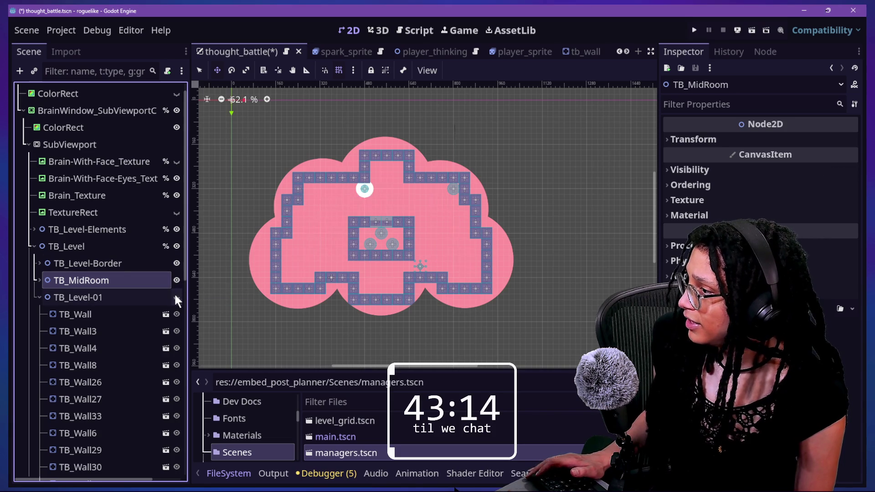
pyautogui.click(176, 297)
pyautogui.click(176, 297)
pyautogui.click(176, 296)
pyautogui.click(176, 296)
pyautogui.click(176, 296)
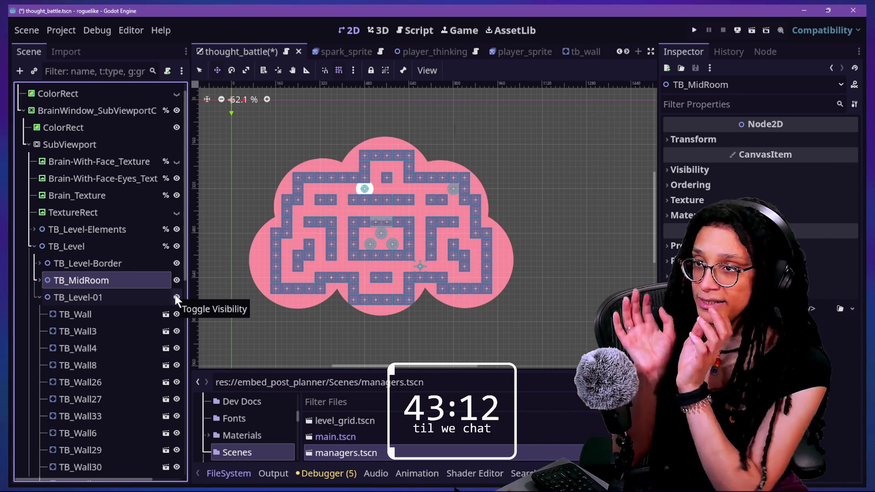
pyautogui.click(176, 297)
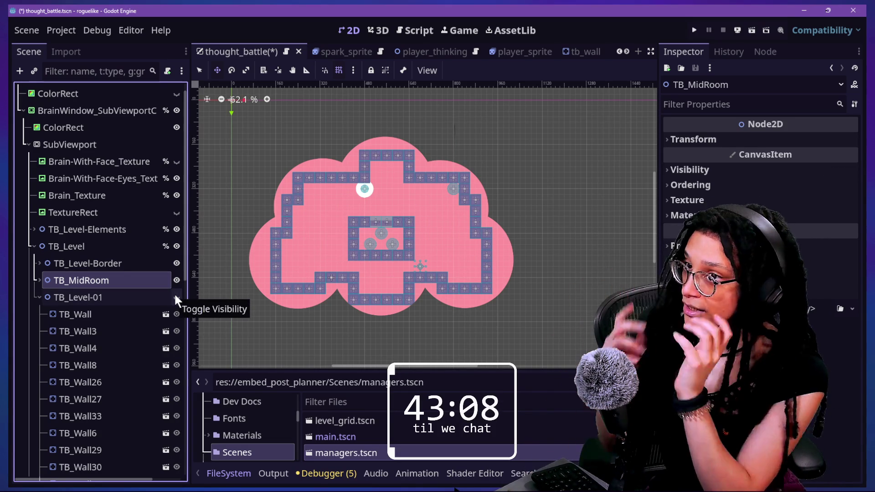
pyautogui.click(176, 297)
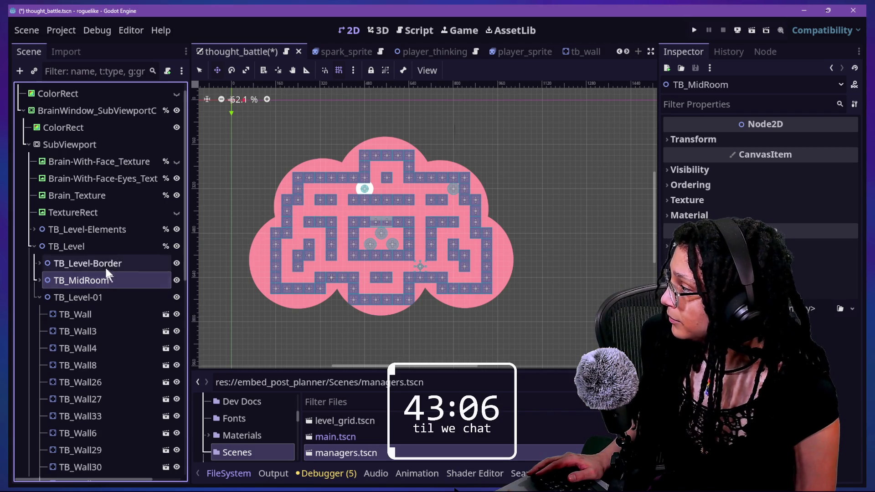
pyautogui.click(104, 244)
pyautogui.rightClick(106, 244)
pyautogui.click(192, 153)
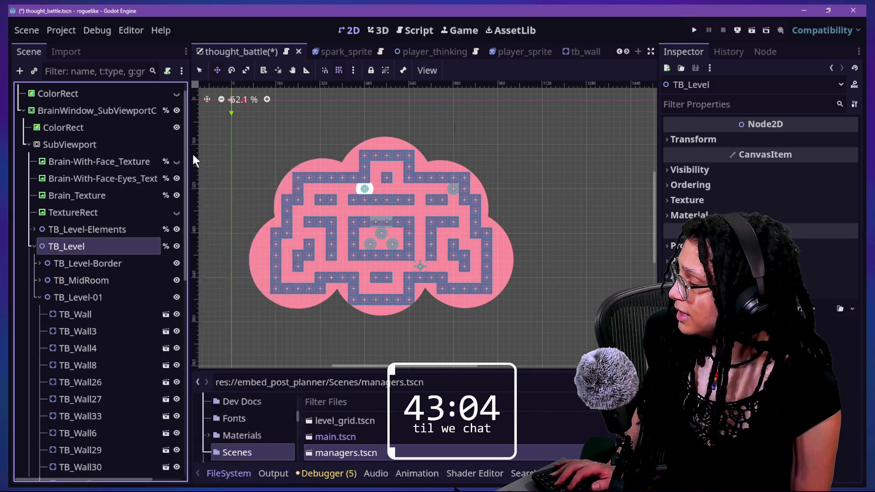
# - Create a NavigationRegion2D from a 'region' search and move it to the top of TB_Level-01
pyautogui.write('region')
pyautogui.press('Return')
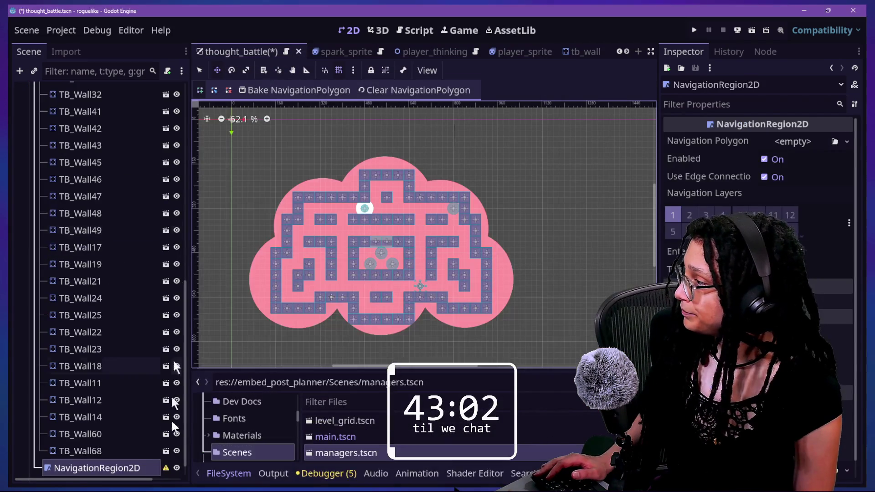
pyautogui.moveTo(124, 352)
pyautogui.mouseDown()
pyautogui.moveTo(125, 86)
pyautogui.moveTo(118, 194)
pyautogui.mouseUp()
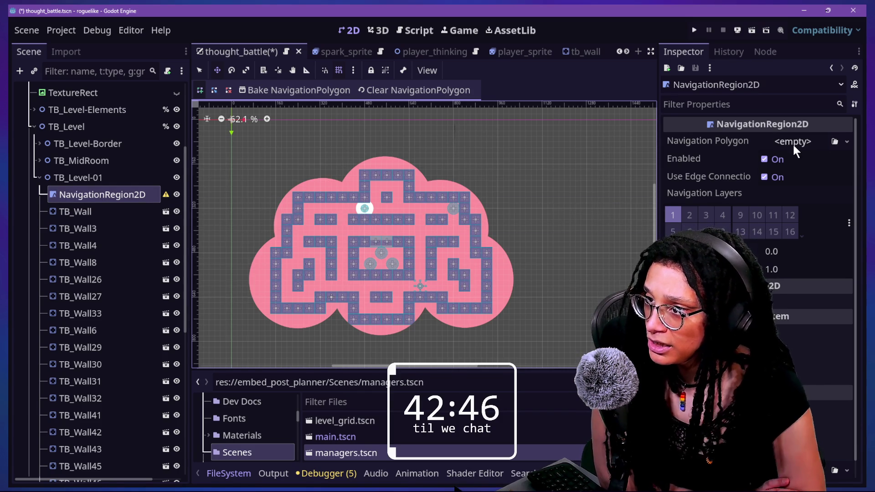
# - Assign a new NavigationPolygon resource to the NavigationRegion2D's Navigation Polygon property
pyautogui.click(835, 142)
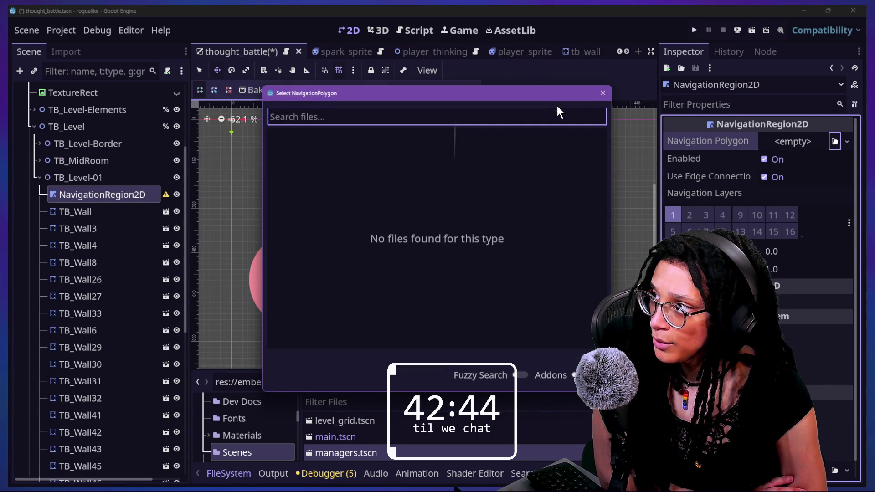
pyautogui.click(603, 93)
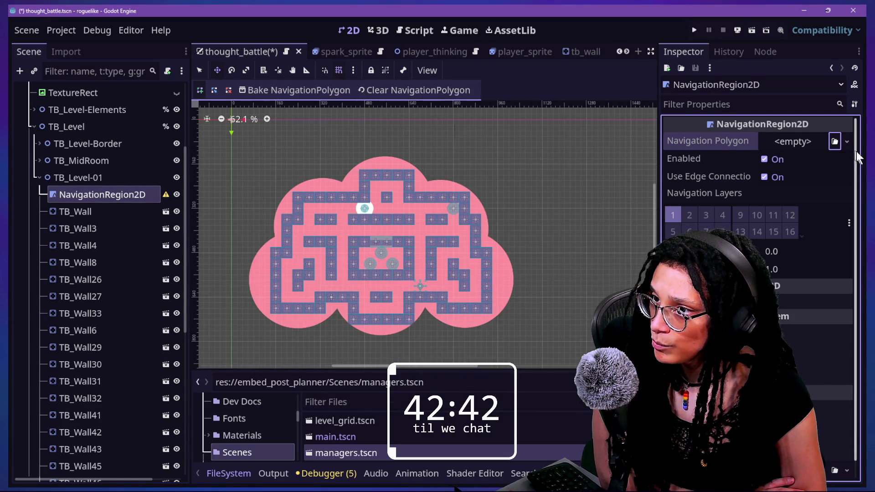
pyautogui.click(847, 141)
pyautogui.click(827, 174)
pyautogui.click(800, 143)
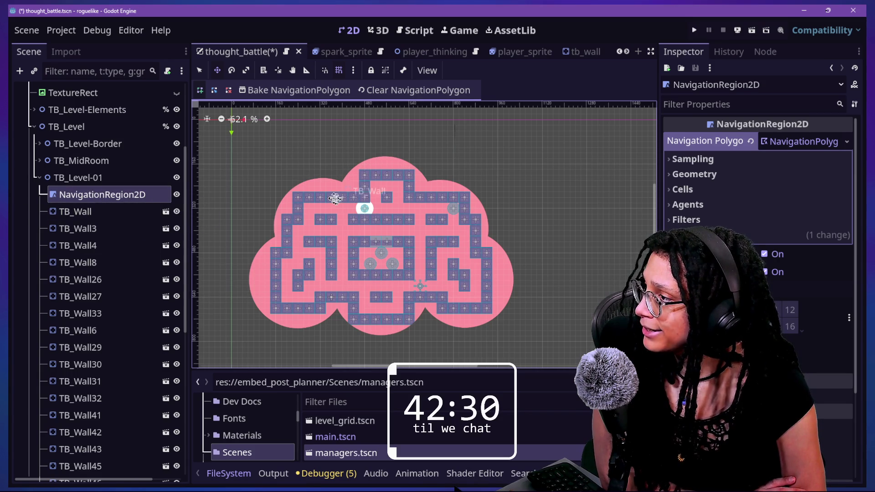
# - Place NavigationRegion2D directly under TB_Level above the maze and bake its navigation polygon
pyautogui.moveTo(80, 193); pyautogui.dragTo(81, 176)
pyautogui.click(114, 179)
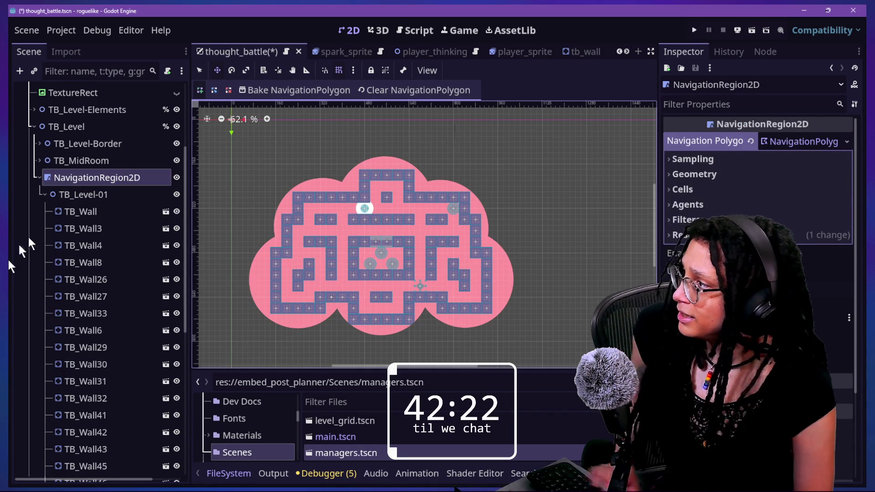
pyautogui.click(72, 207)
pyautogui.hotkey('ctrl', 'z')
pyautogui.hotkey('ctrl', 'shift', 'z')
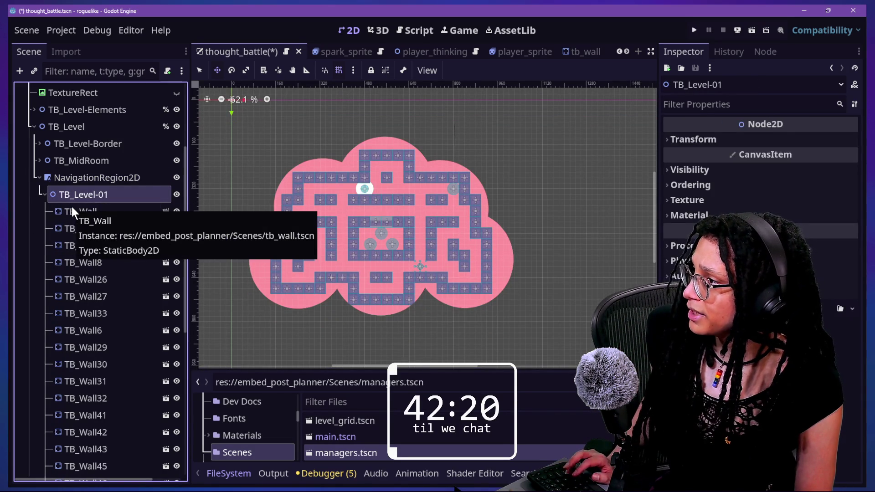
pyautogui.click(91, 178)
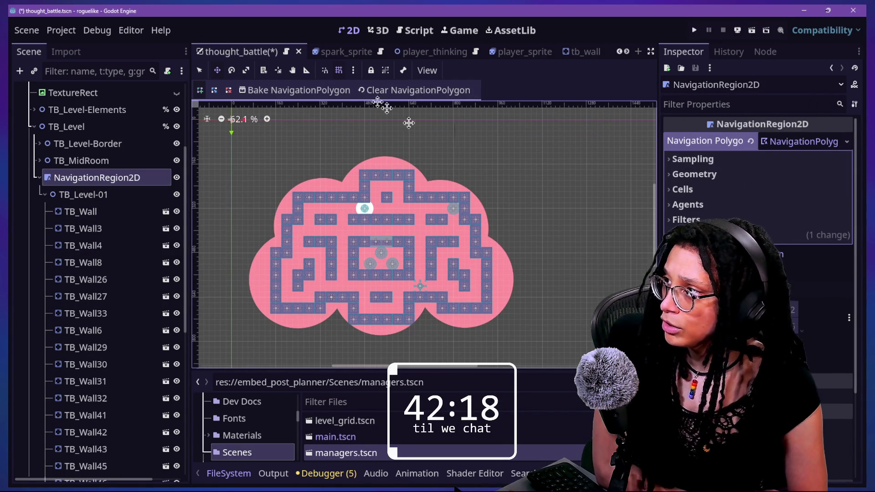
pyautogui.click(297, 90)
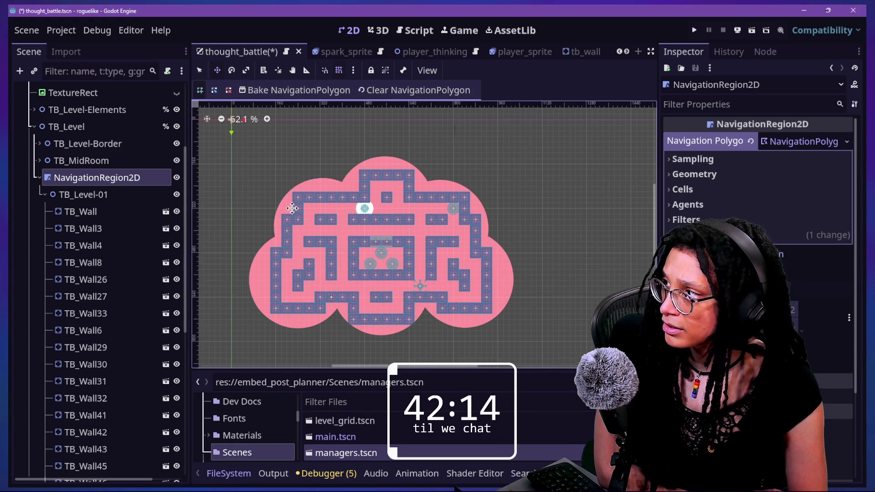
# - Restore the node order so NavigationRegion2D is again the first child of TB_Level-01
pyautogui.moveTo(76, 179)
pyautogui.mouseDown()
pyautogui.moveTo(86, 202)
pyautogui.moveTo(81, 152)
pyautogui.moveTo(81, 193)
pyautogui.moveTo(80, 174)
pyautogui.mouseUp()
pyautogui.scroll(-10, 103, 406)
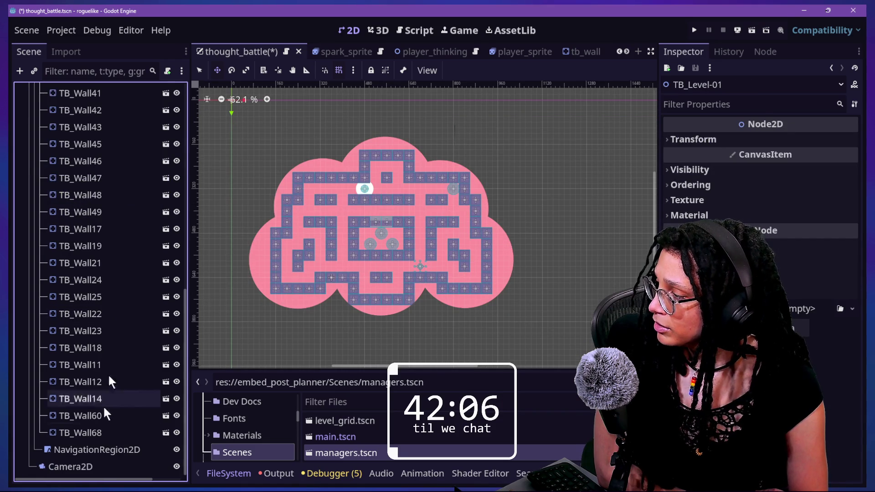
pyautogui.moveTo(114, 452)
pyautogui.mouseDown()
pyautogui.moveTo(62, 87)
pyautogui.moveTo(75, 168)
pyautogui.mouseUp()
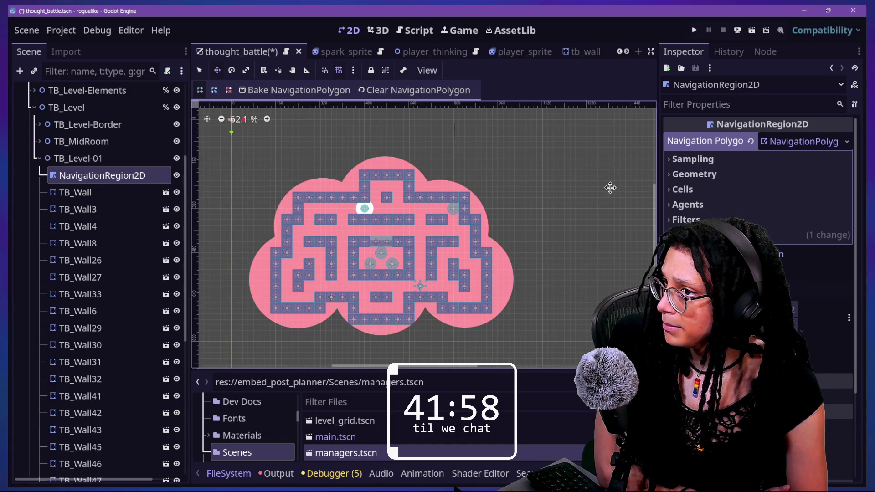
pyautogui.rightClick(107, 174)
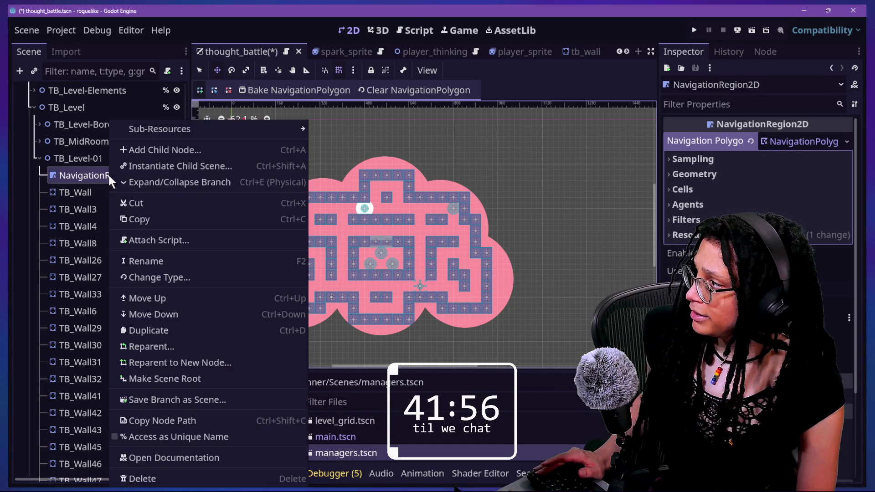
pyautogui.click(129, 149)
pyautogui.write('colli')
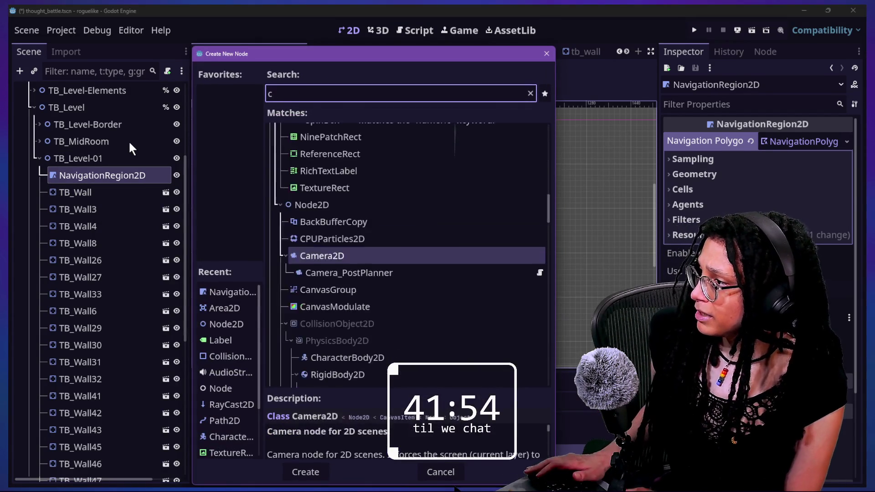
pyautogui.press('Return')
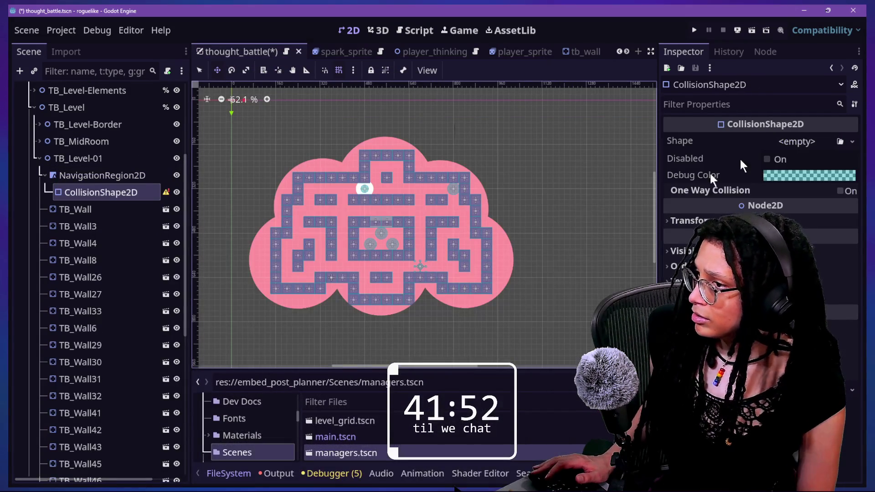
pyautogui.click(811, 142)
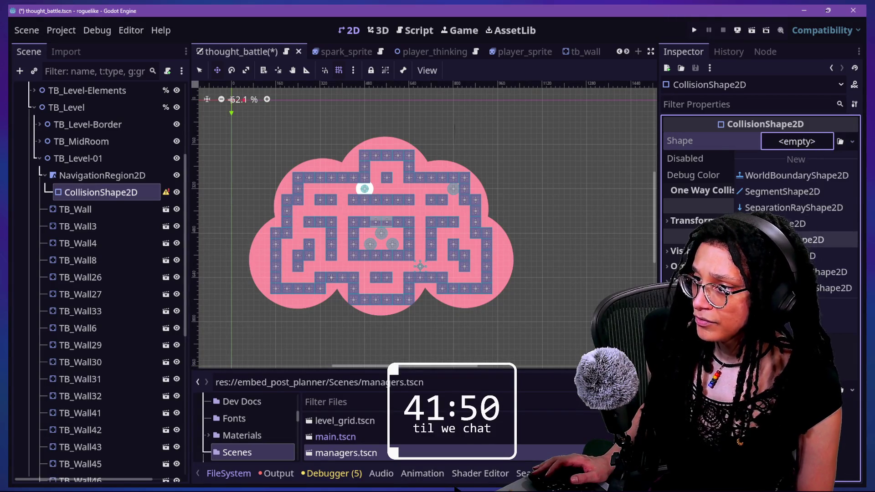
pyautogui.click(802, 255)
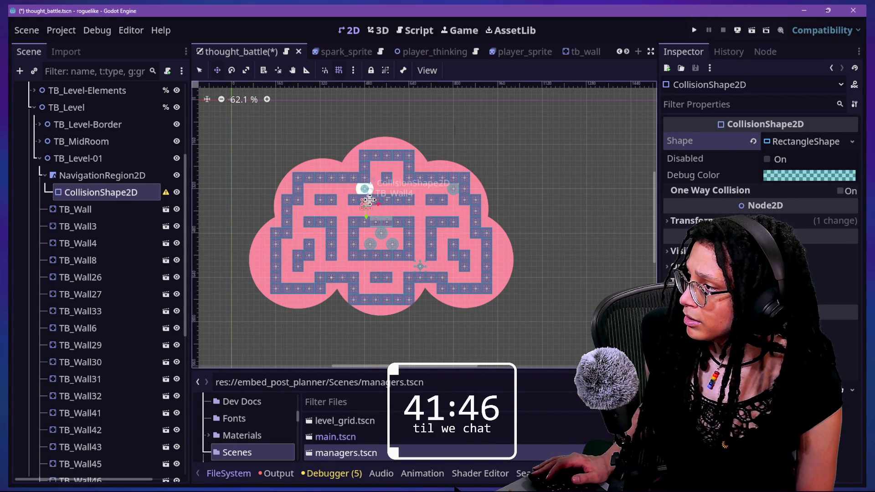
pyautogui.click(87, 176)
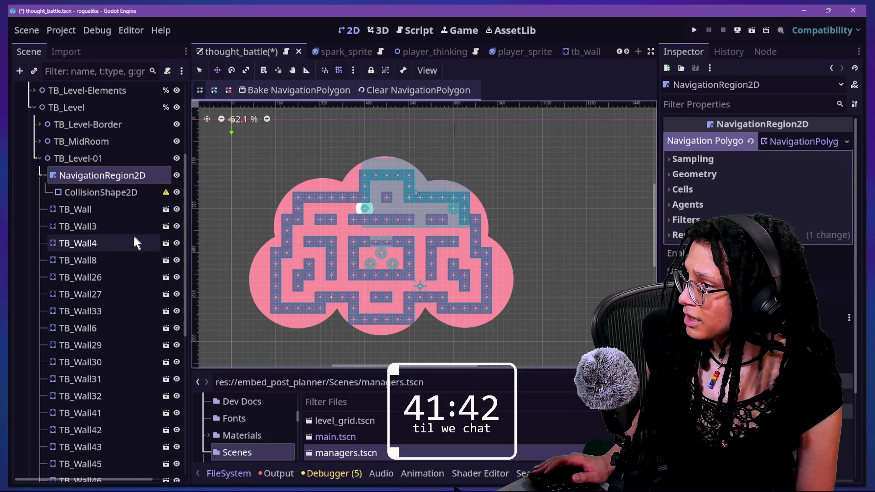
pyautogui.click(89, 193)
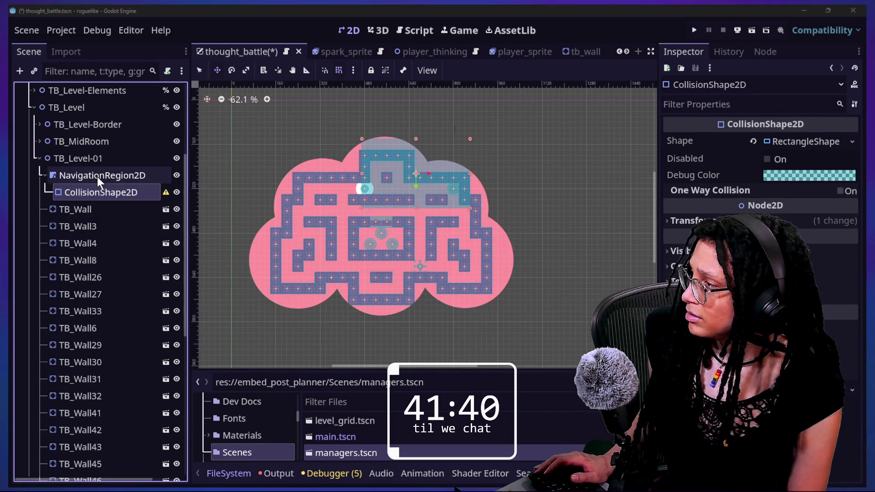
pyautogui.press('Delete')
pyautogui.press('Return')
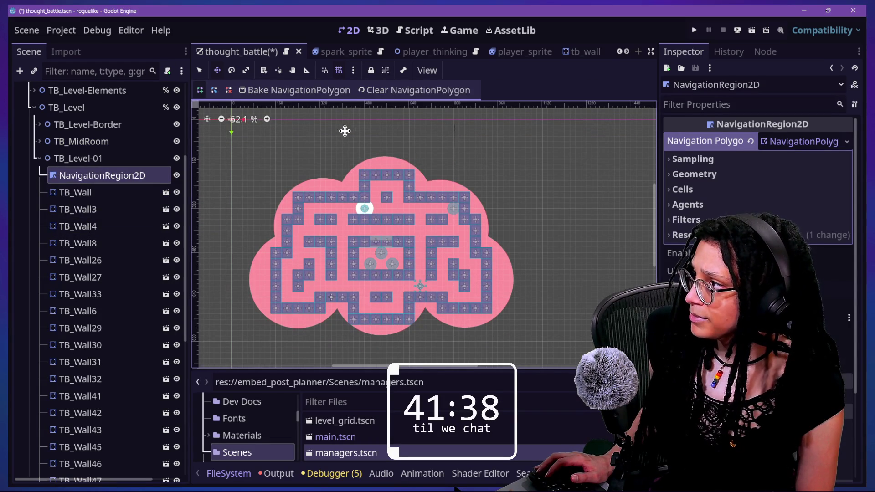
pyautogui.click(321, 91)
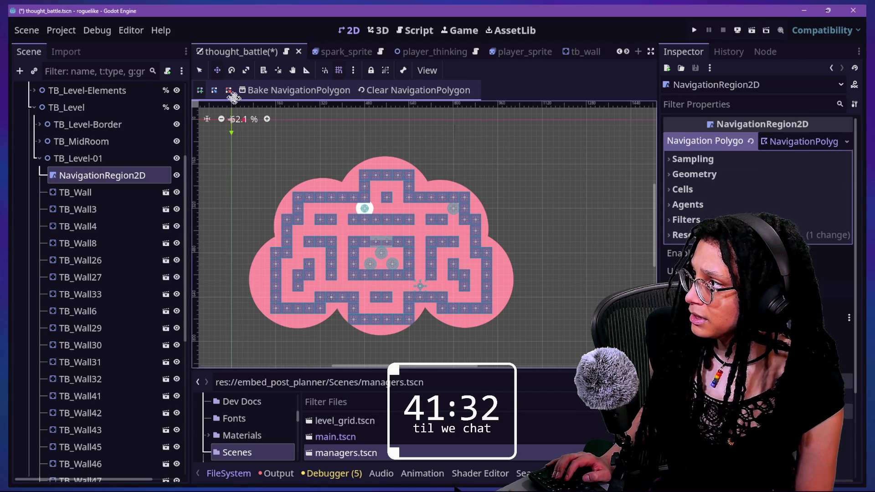
# - Search 'navi' in Add Child Node and preview the NavigationObstacle2D and NavigationLink2D descriptions
pyautogui.rightClick(89, 175)
pyautogui.click(132, 145)
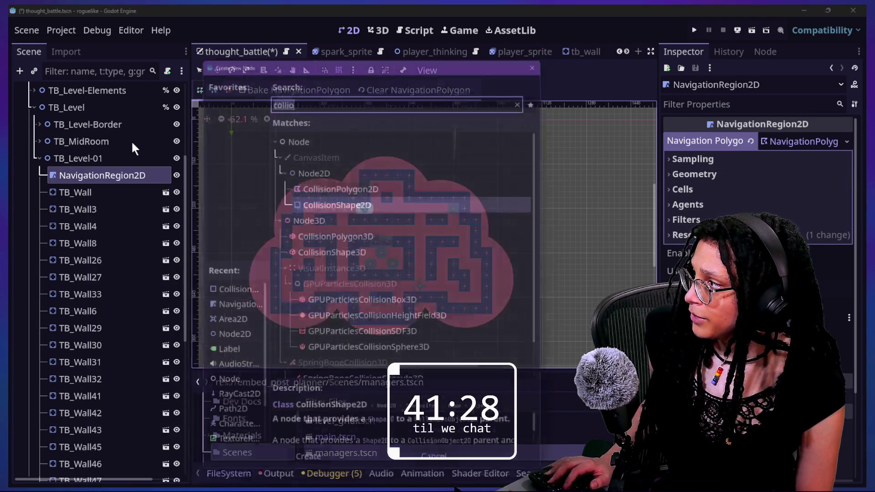
pyautogui.write('navi')
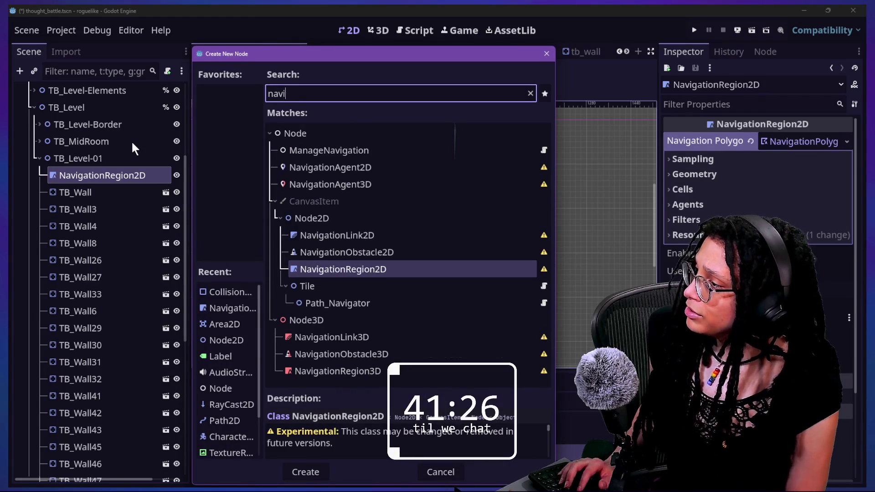
pyautogui.click(349, 252)
pyautogui.click(325, 284)
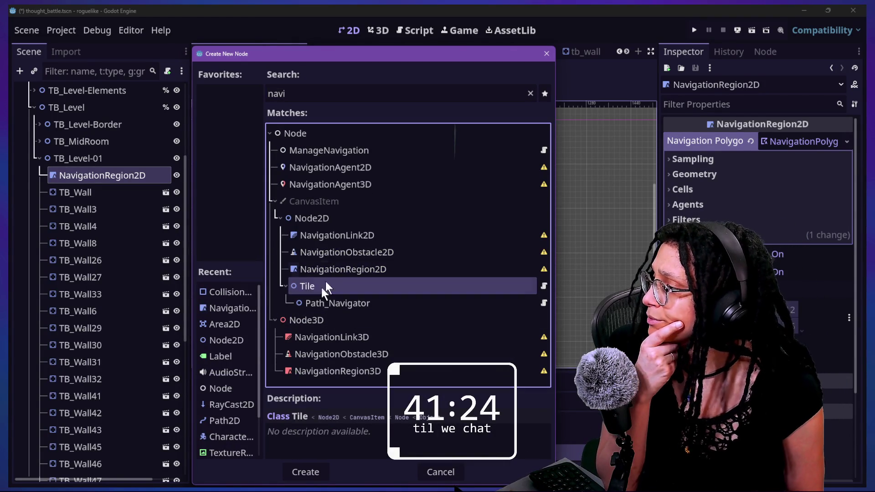
pyautogui.click(349, 234)
# - Compare NavigationAgent2D, NavigationObstacle2D and NavigationRegion2D descriptions, then open NavigationRegion2D's full documentation
pyautogui.click(356, 288)
pyautogui.click(356, 304)
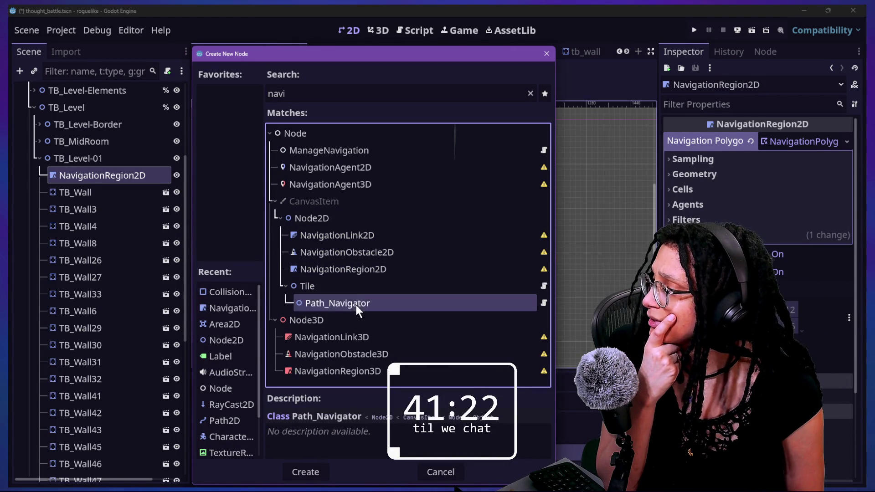
pyautogui.click(354, 237)
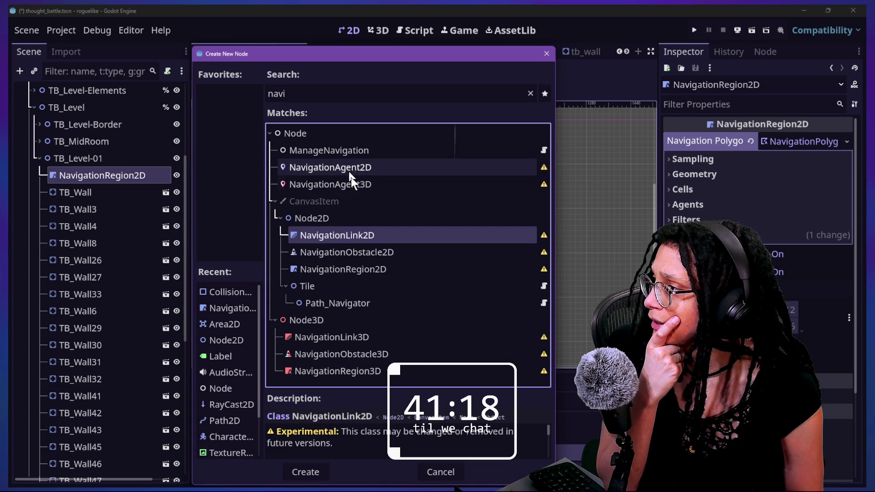
pyautogui.click(351, 165)
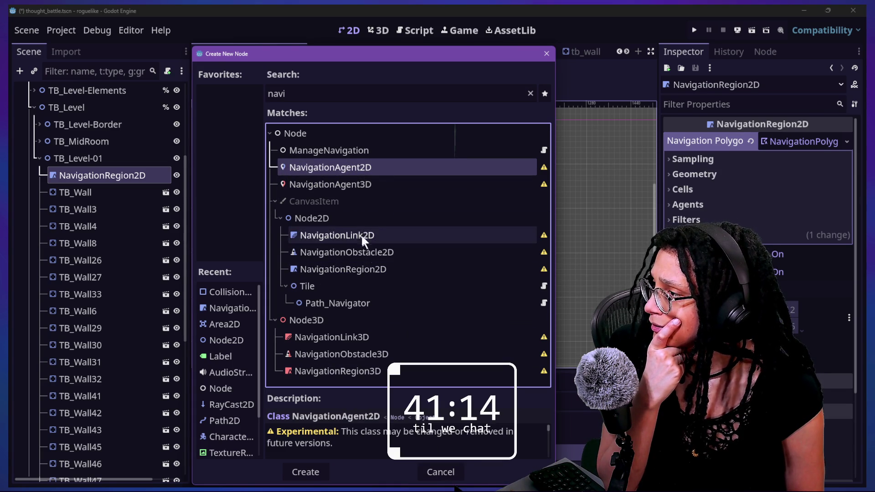
pyautogui.click(364, 254)
pyautogui.click(368, 272)
pyautogui.click(340, 415)
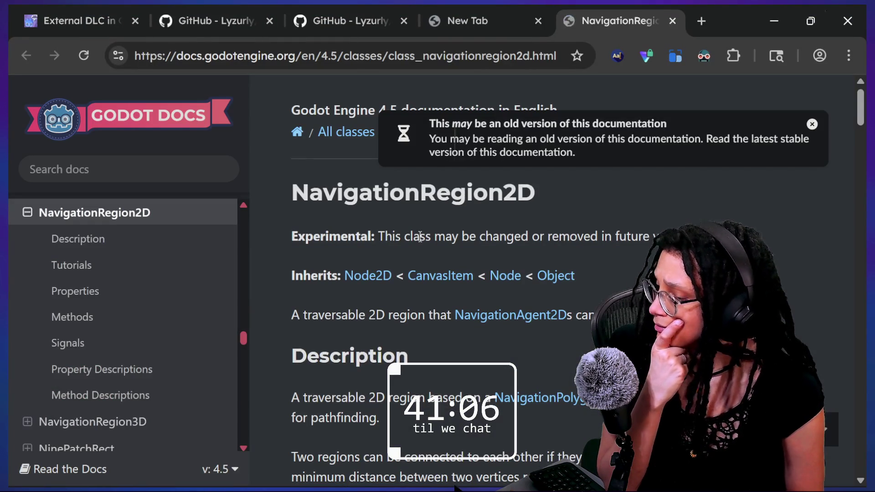
# - Dismiss the old-version notice and scroll into the NavigationRegion2D description
pyautogui.scroll(-4, 475, 391)
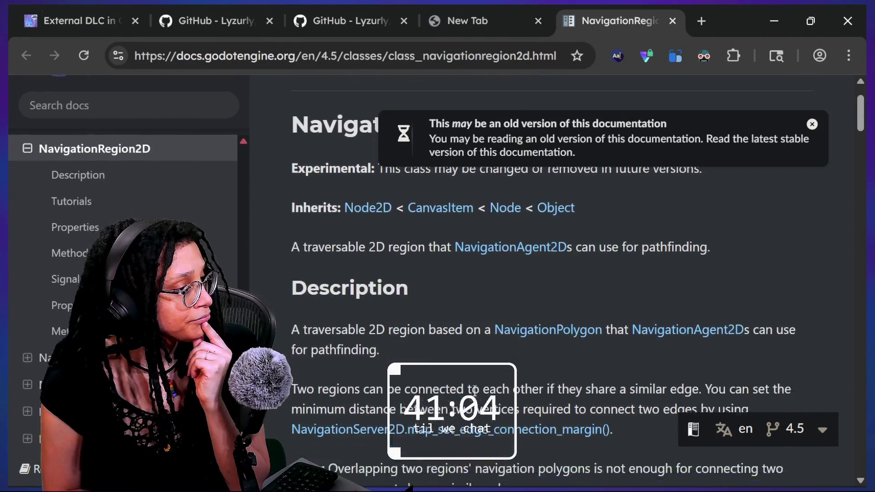
pyautogui.click(813, 125)
pyautogui.scroll(-1, 417, 215)
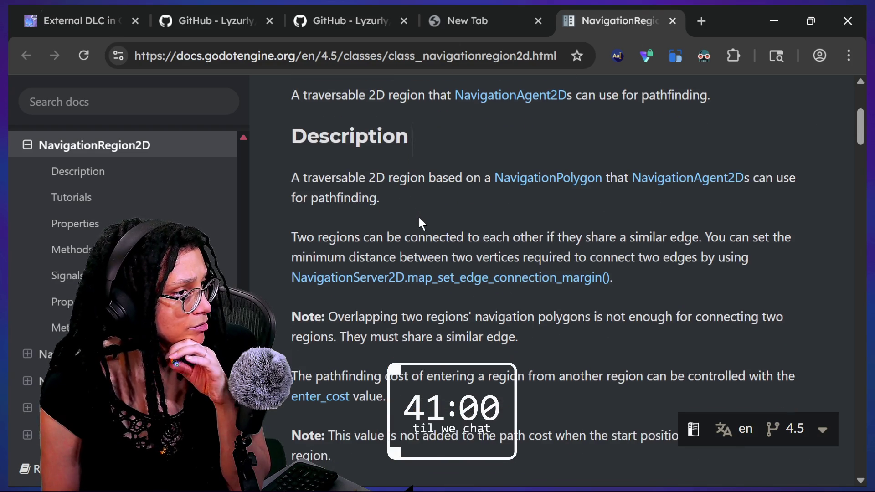
pyautogui.scroll(-1, 419, 218)
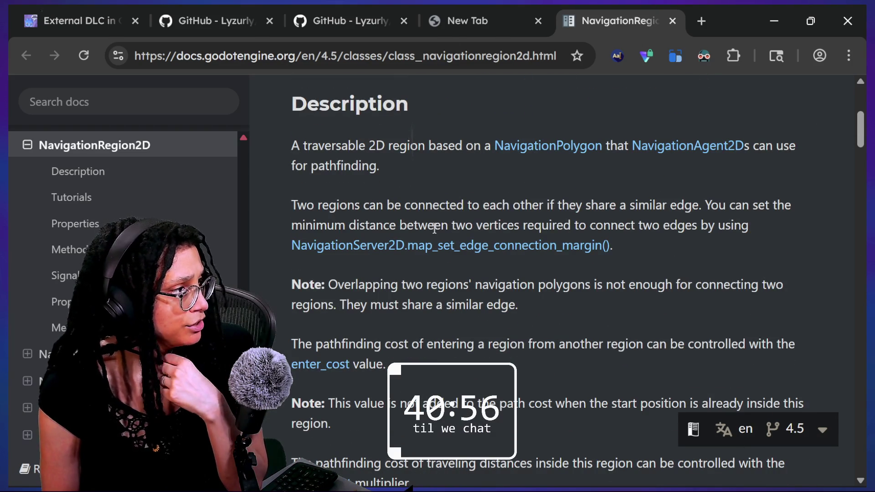
pyautogui.scroll(-1, 435, 231)
# - Highlight the notes on connecting regions and vertex distance, then read on to Tutorials and Properties
pyautogui.moveTo(356, 174); pyautogui.dragTo(620, 173)
pyautogui.click(688, 157)
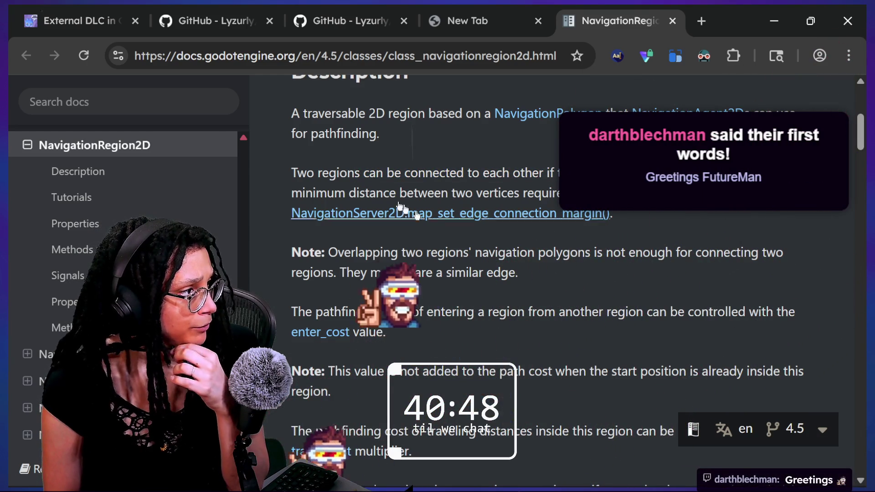
pyautogui.moveTo(383, 192); pyautogui.dragTo(559, 193)
pyautogui.click(802, 272)
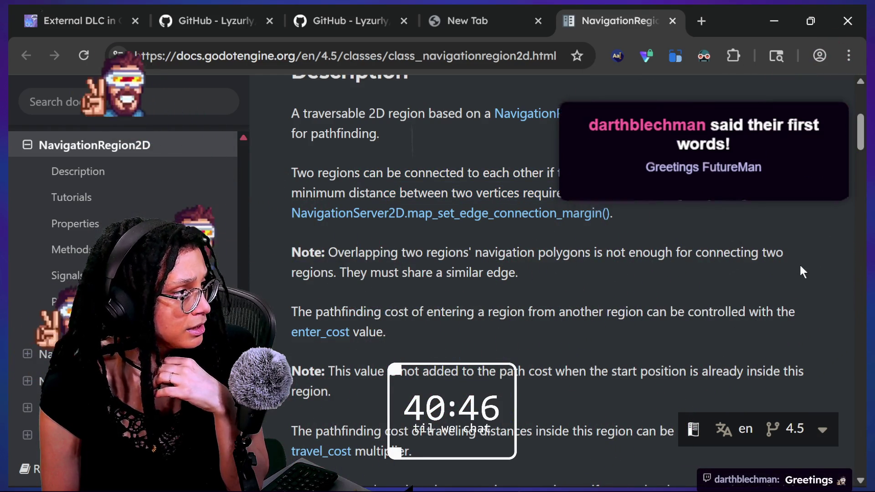
pyautogui.scroll(-1, 801, 268)
pyautogui.scroll(-3, 800, 266)
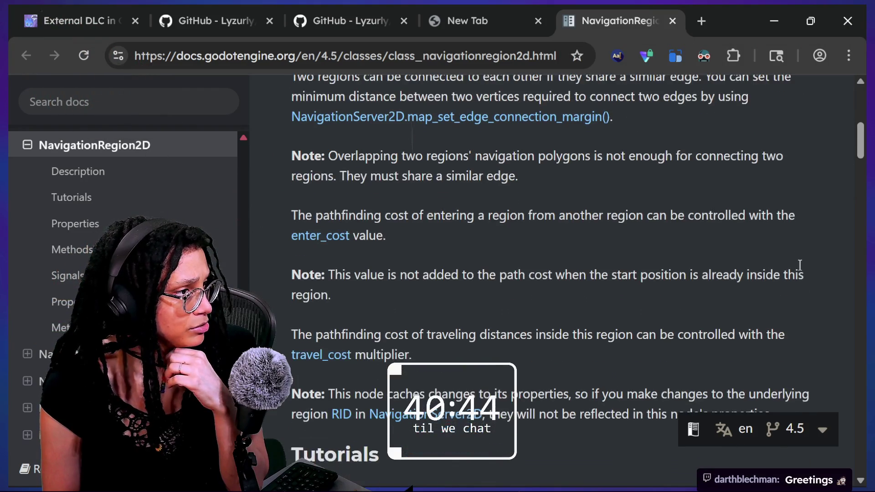
pyautogui.scroll(-1, 801, 268)
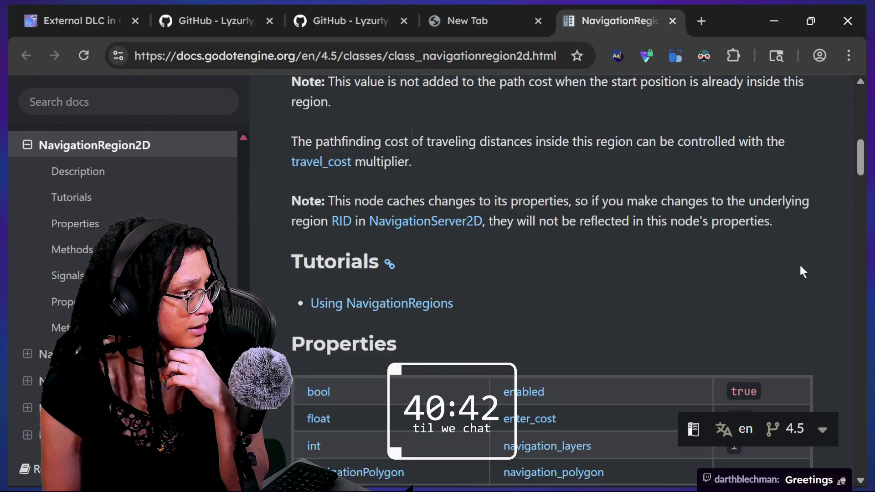
# - Open the Using NavigationRegions tutorial and highlight its opening paragraphs
pyautogui.click(447, 304)
pyautogui.scroll(-1, 508, 300)
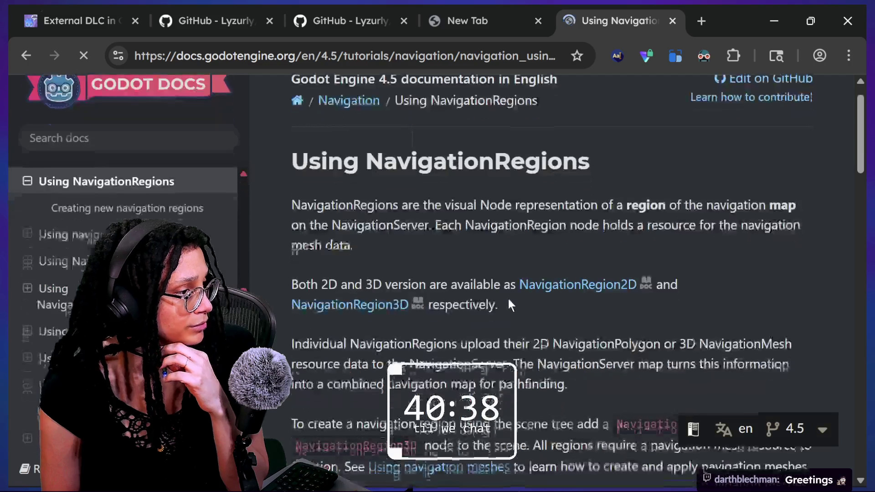
pyautogui.moveTo(361, 128); pyautogui.dragTo(586, 327)
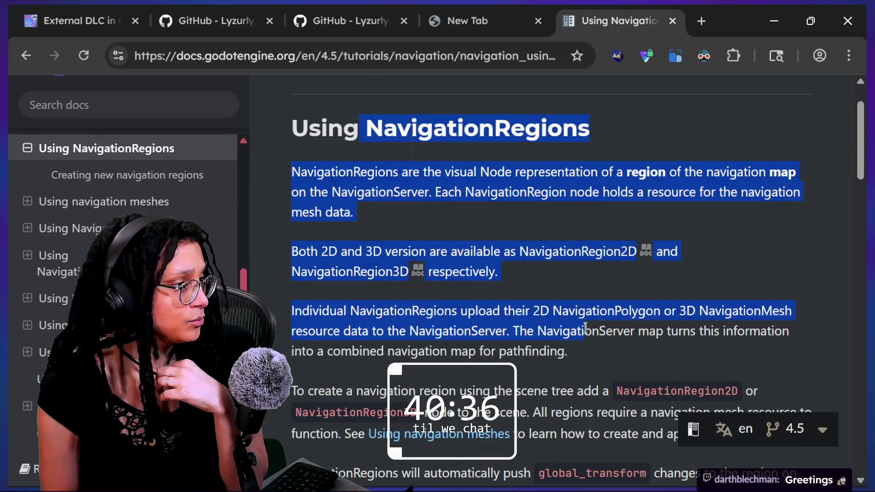
pyautogui.moveTo(401, 172); pyautogui.dragTo(463, 311)
pyautogui.click(494, 320)
# - Read down to the paragraphs on creating a navigation region, highlighting them
pyautogui.scroll(-1, 494, 320)
pyautogui.scroll(-2, 495, 320)
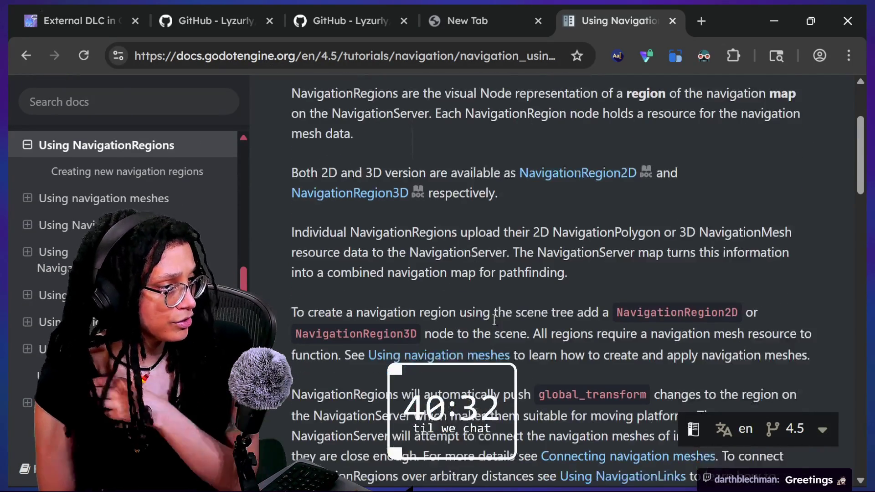
pyautogui.scroll(2, 494, 320)
pyautogui.scroll(-3, 494, 320)
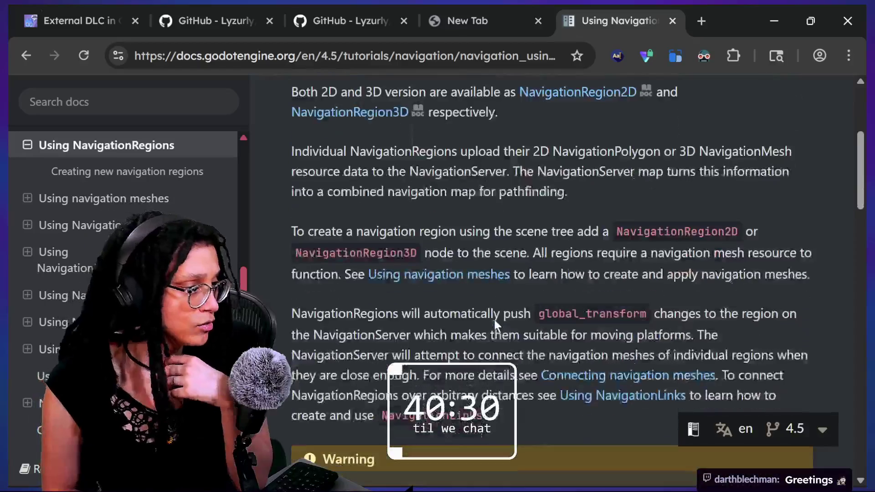
pyautogui.moveTo(438, 215); pyautogui.dragTo(510, 298)
pyautogui.click(546, 345)
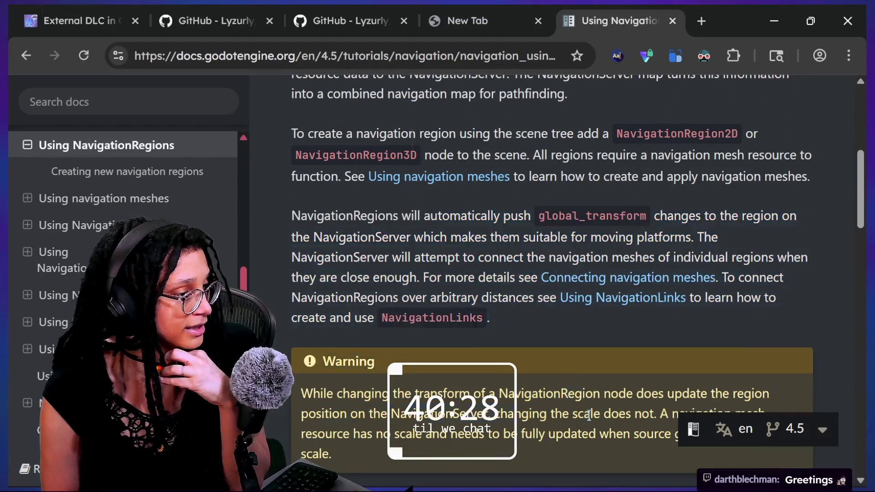
pyautogui.moveTo(460, 133); pyautogui.dragTo(568, 342)
pyautogui.click(552, 414)
# - Scroll to the user comments and open the Godot 4.3 pathfinding video linked in the first one
pyautogui.scroll(-4, 551, 414)
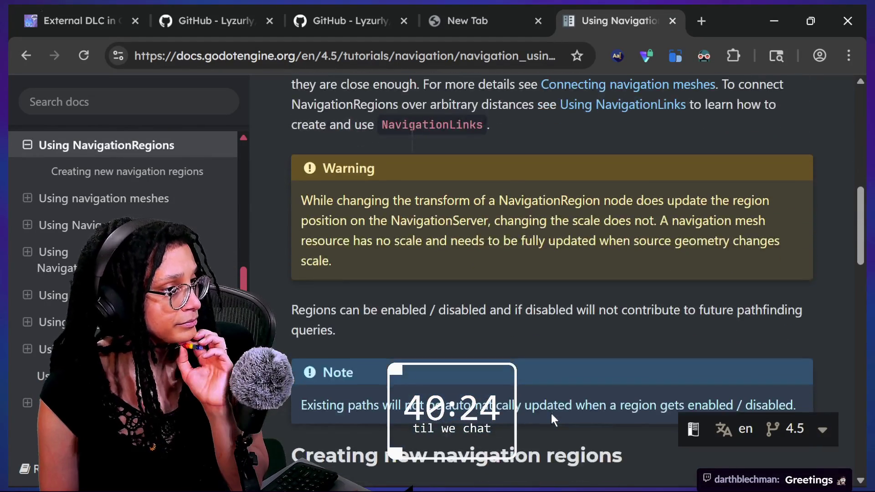
pyautogui.scroll(-1, 551, 419)
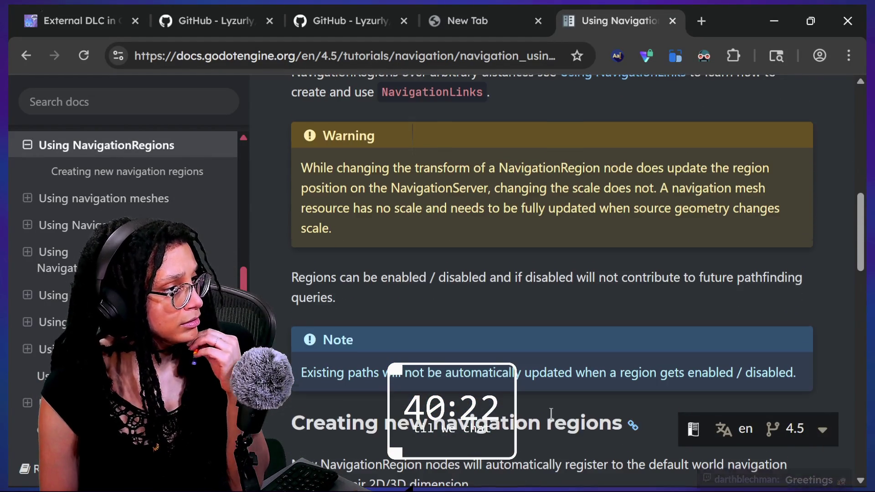
pyautogui.scroll(-1, 551, 419)
pyautogui.scroll(-3, 551, 415)
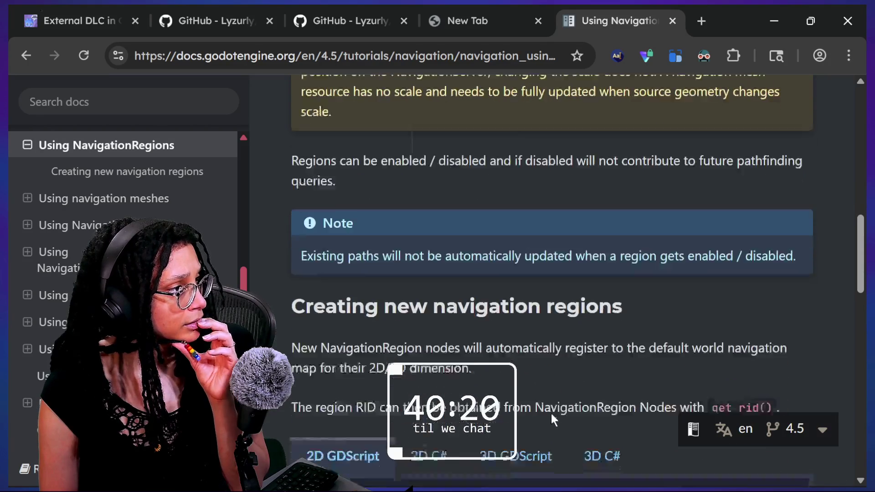
pyautogui.scroll(-1, 551, 414)
pyautogui.scroll(-5, 551, 414)
pyautogui.scroll(-5, 551, 414)
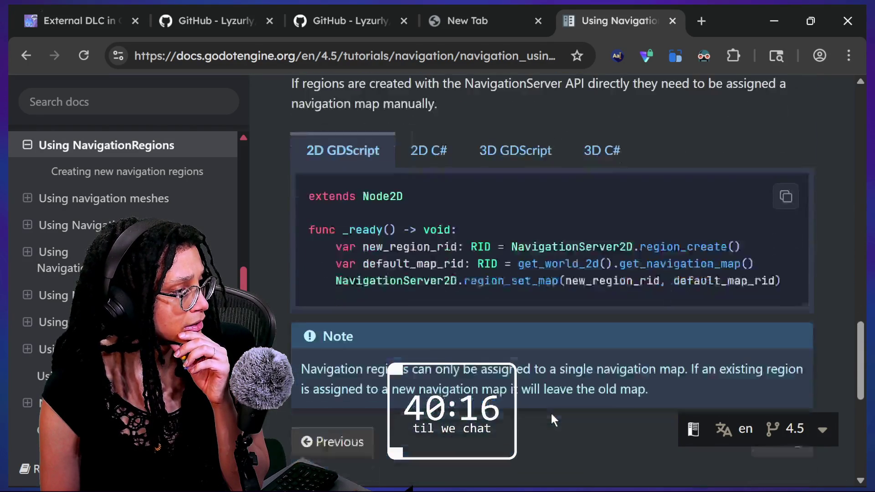
pyautogui.scroll(-2, 551, 412)
pyautogui.scroll(1, 550, 412)
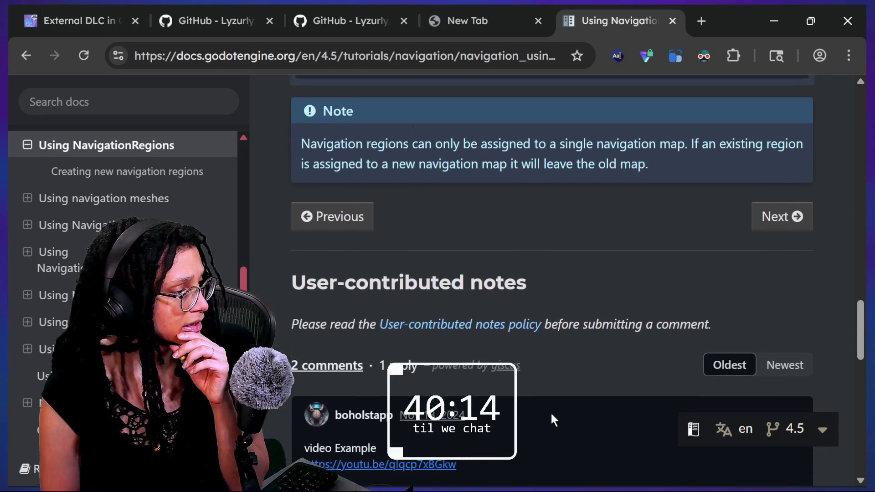
pyautogui.scroll(-3, 551, 412)
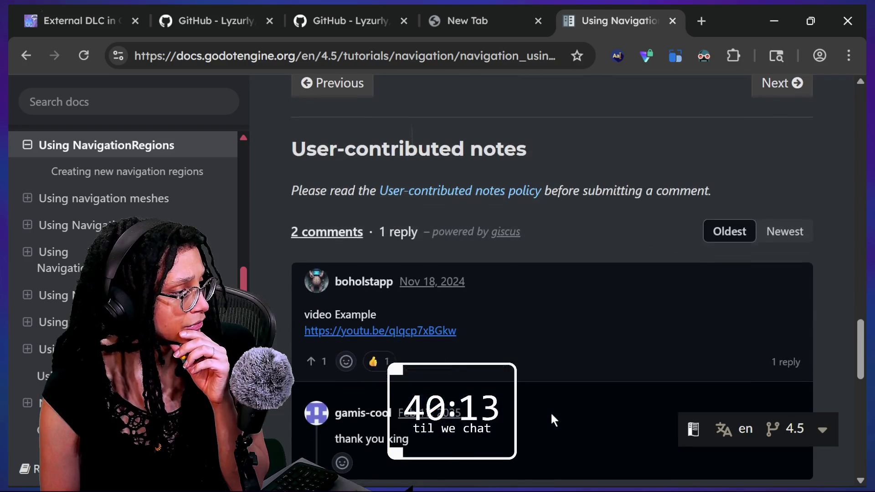
pyautogui.click(335, 333)
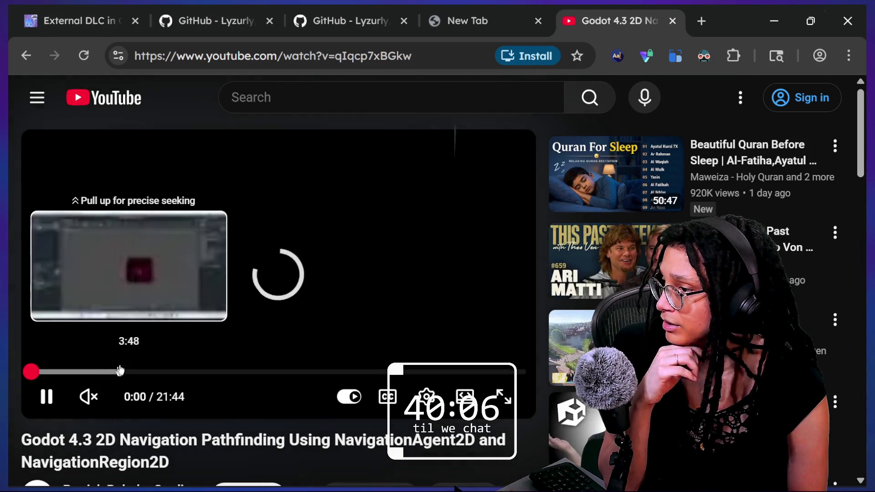
# - Scrub the pathfinding video between 4:03, 7:18 and 2:30, then skip forward to 5:11
pyautogui.moveTo(125, 368); pyautogui.dragTo(126, 369)
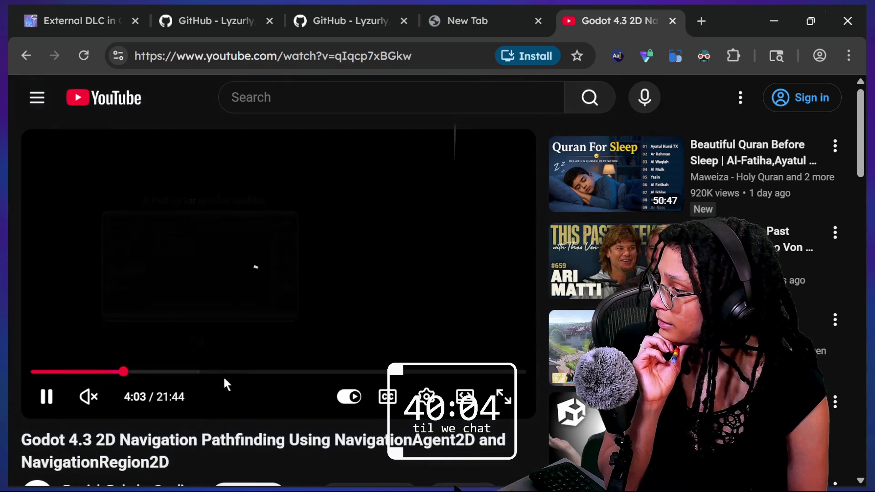
pyautogui.moveTo(215, 373); pyautogui.dragTo(197, 372)
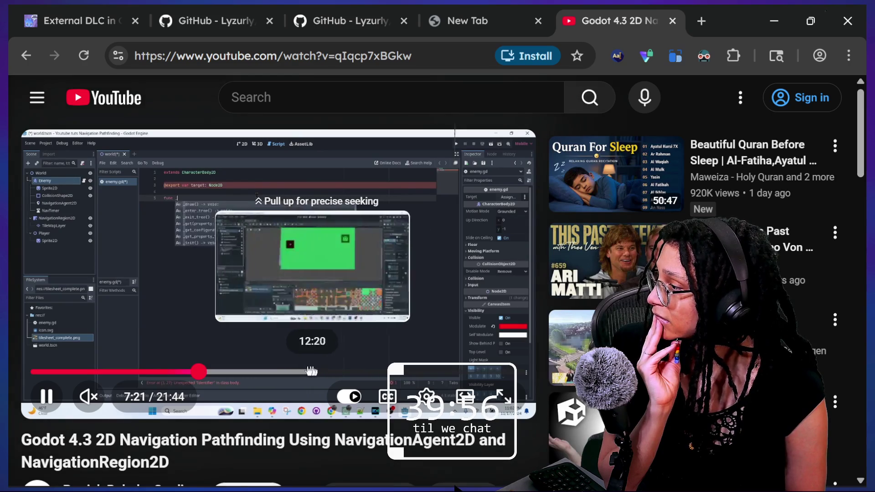
pyautogui.click(90, 373)
pyautogui.press('l')
pyautogui.press('l')
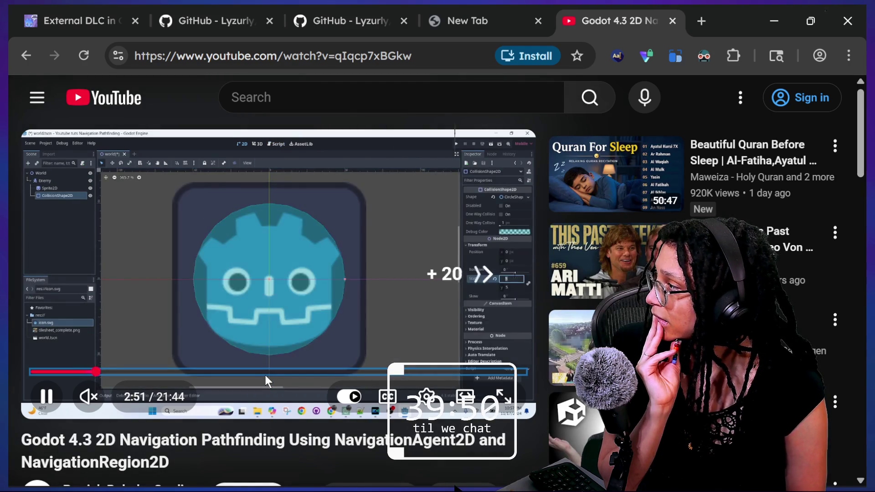
pyautogui.press('Right')
pyautogui.press('Right')
pyautogui.press('Right')
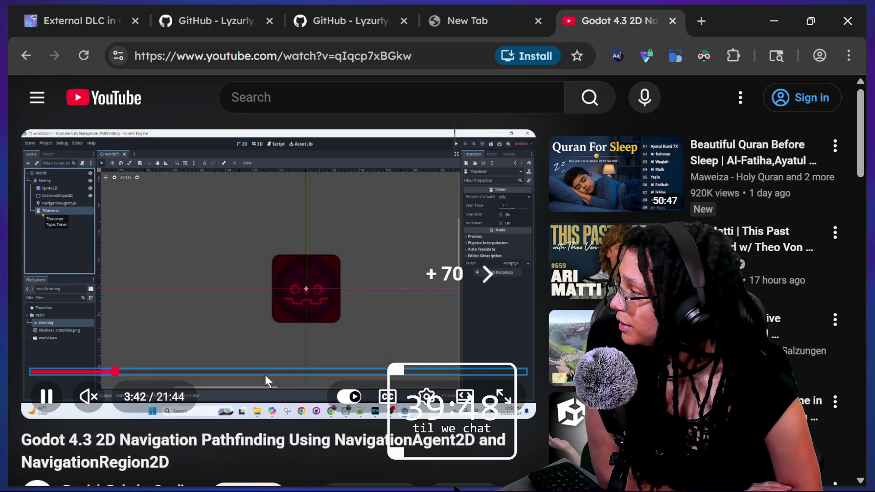
pyautogui.press('Right')
pyautogui.press('Right')
pyautogui.press('Right')
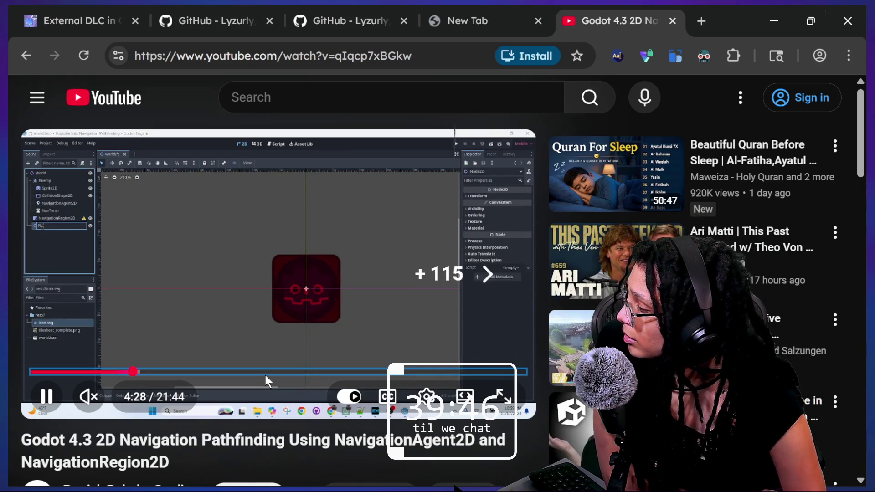
pyautogui.press('Right')
pyautogui.press('Right')
pyautogui.press('Right')
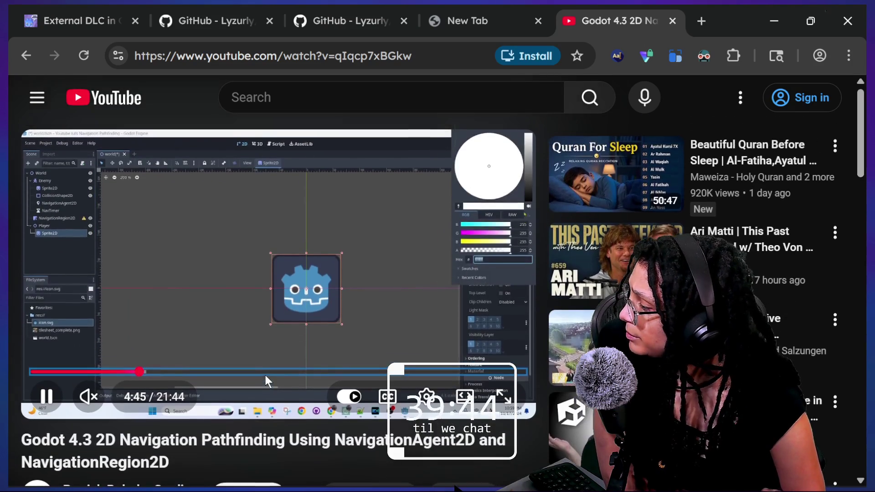
pyautogui.press('Right')
pyautogui.press('Right')
pyautogui.press('Right')
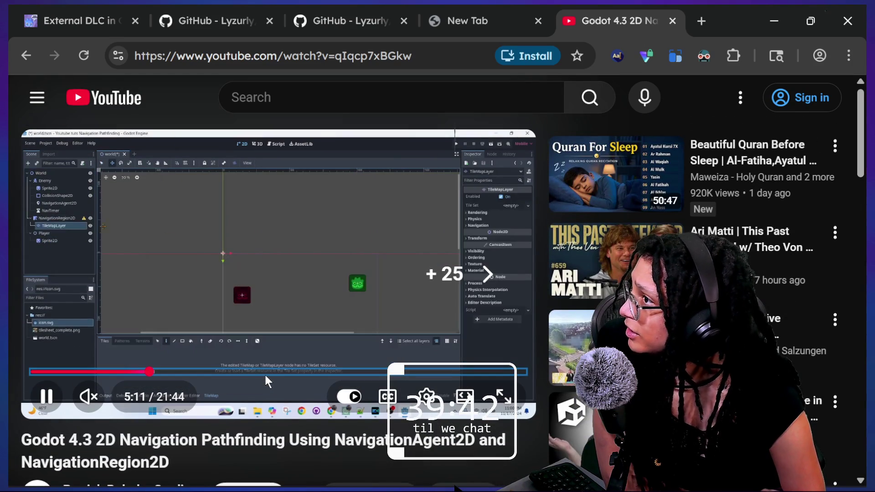
# - Glance at the External DLC, GitHub and blank tabs, then return to the video
pyautogui.click(56, 9)
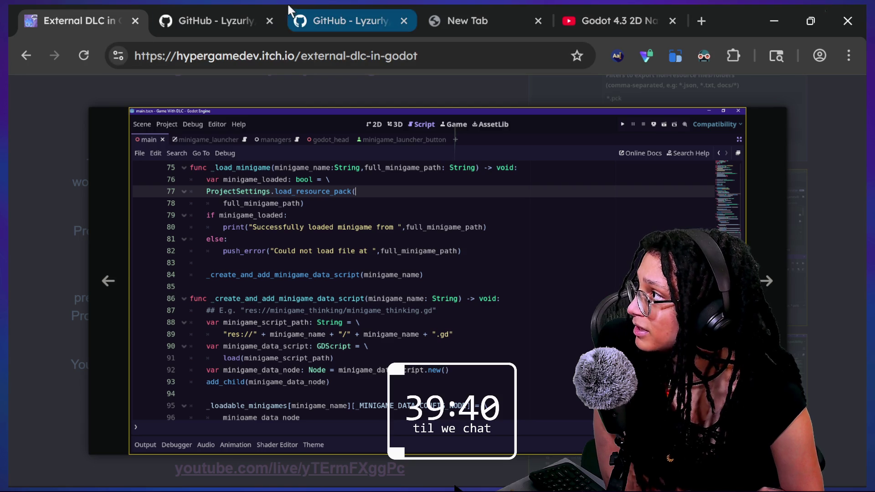
pyautogui.click(301, 5)
pyautogui.click(522, 4)
pyautogui.click(633, 4)
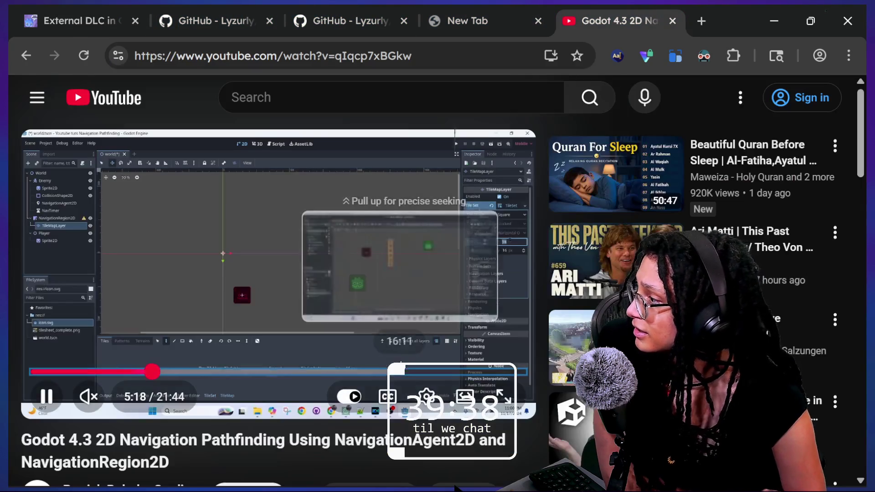
# - Step the video forward to 6:03, pause it, and return to Godot
pyautogui.press('Right')
pyautogui.press('Right')
pyautogui.press('Right')
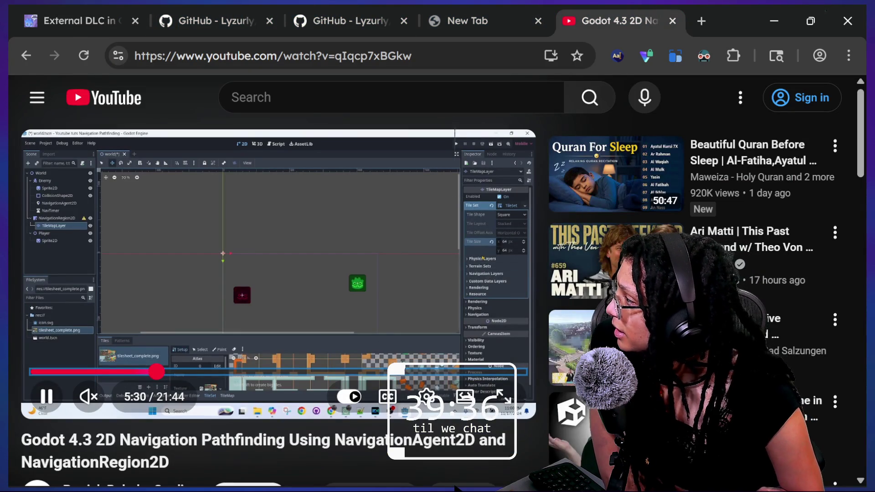
pyautogui.press('Left')
pyautogui.press('Left')
pyautogui.press('Left')
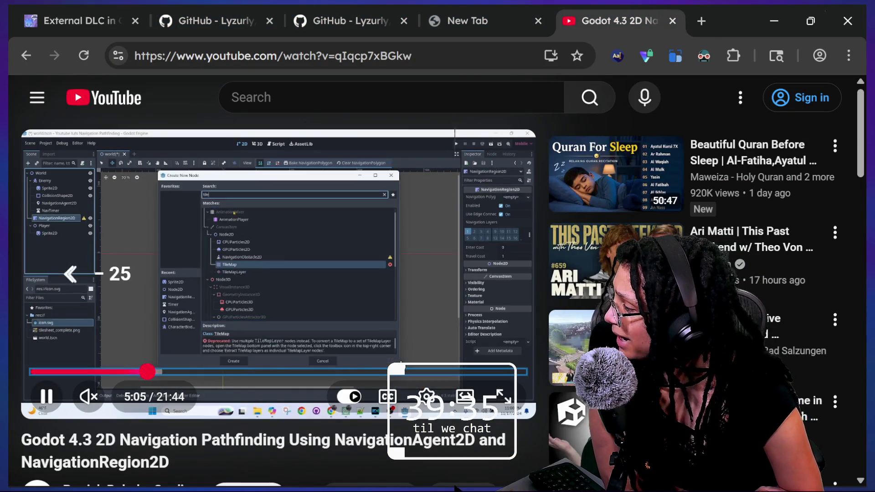
pyautogui.press('Right')
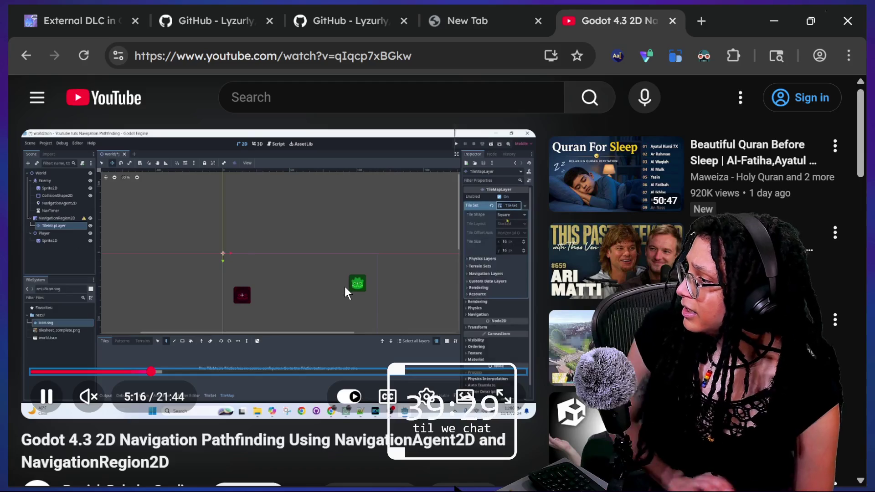
pyautogui.press('Right')
pyautogui.press('Right')
pyautogui.press('Right')
pyautogui.press('Right')
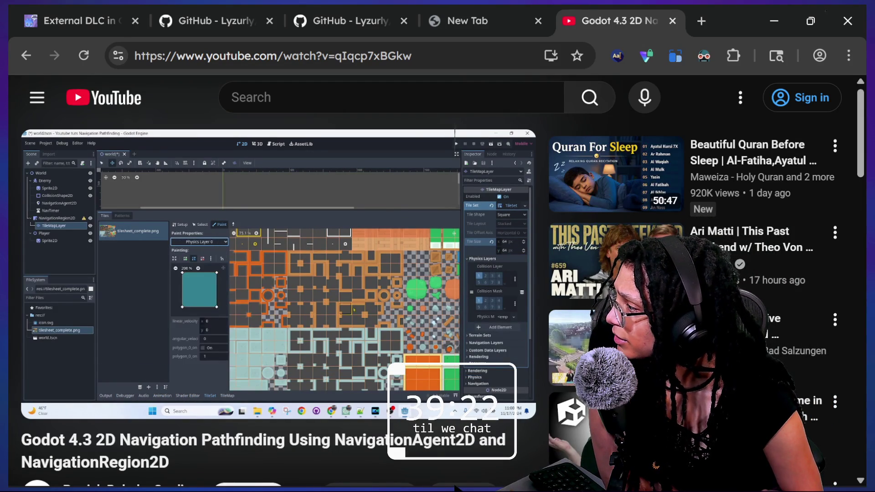
pyautogui.press('Right')
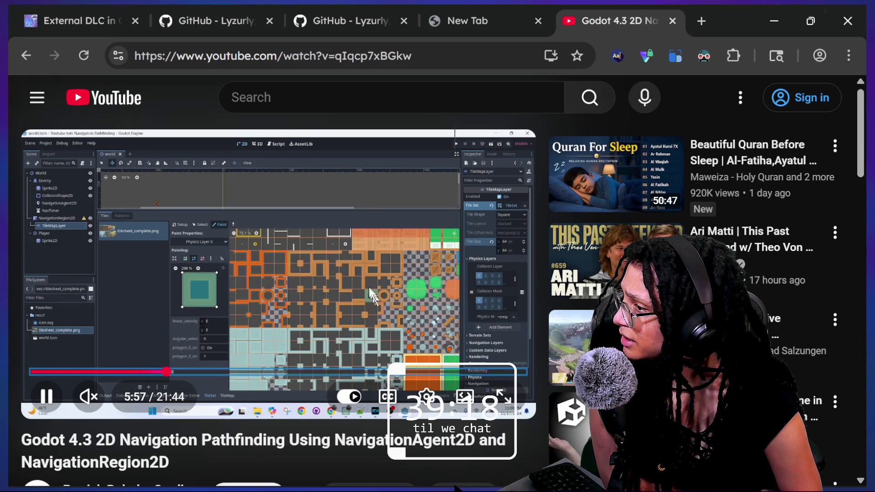
pyautogui.press('Right')
pyautogui.press('space')
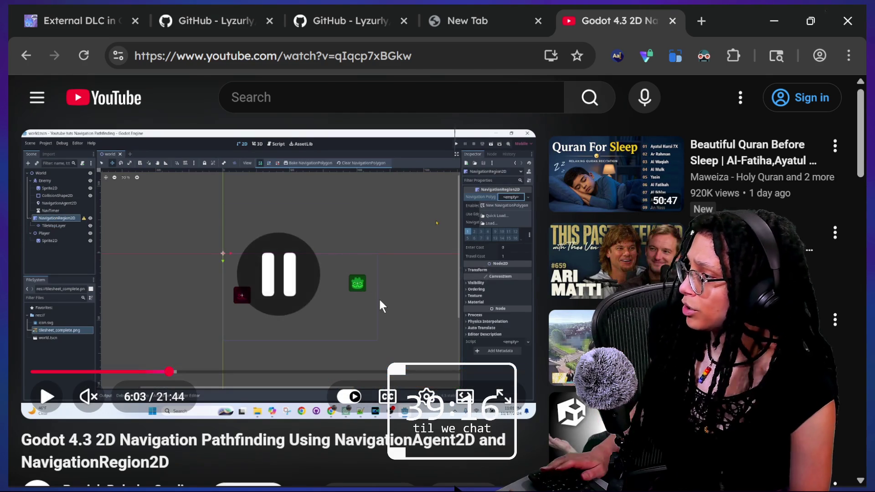
pyautogui.hotkey('alt', 'Tab')
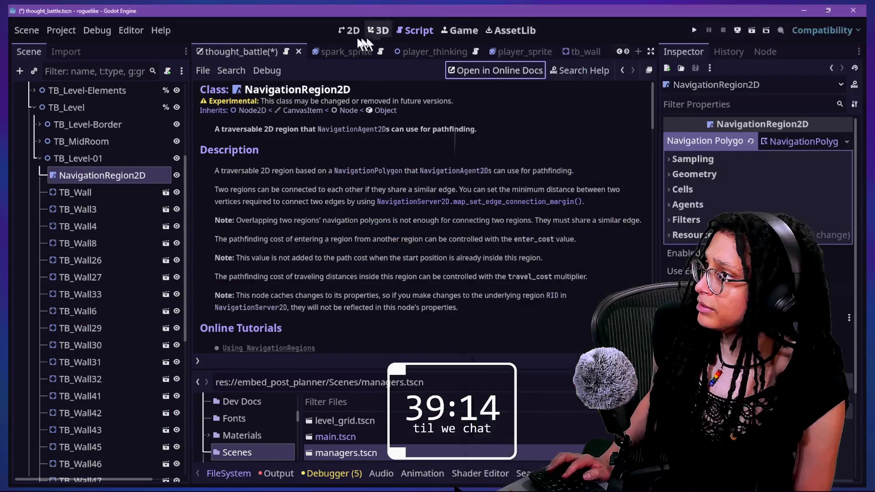
# - Delete the separate NavigationRegion2D node from the thought_battle scene tree
pyautogui.click(360, 34)
pyautogui.click(135, 189)
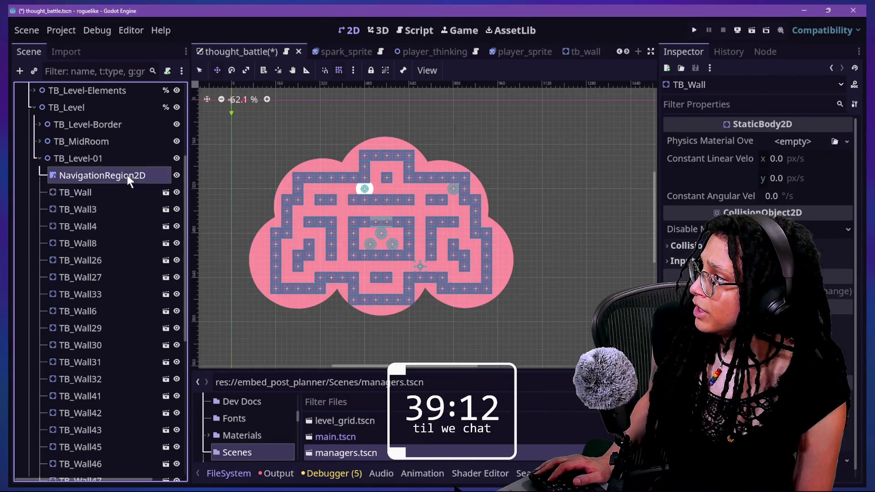
pyautogui.click(128, 175)
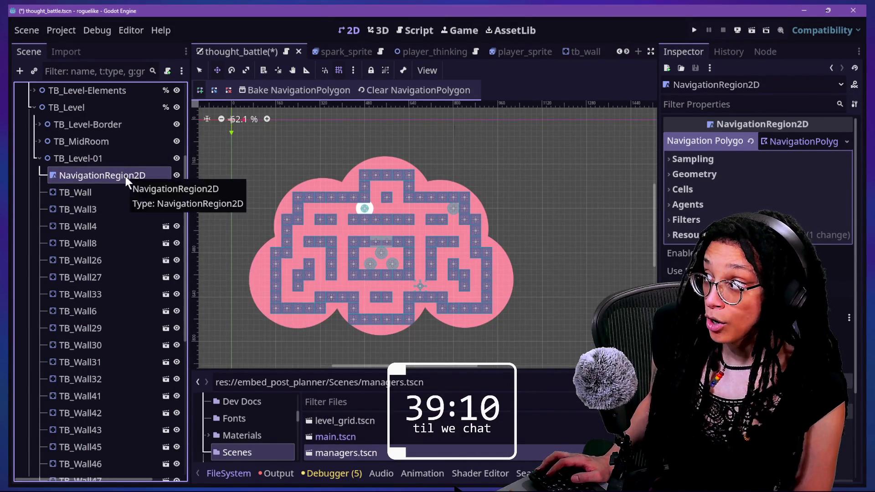
pyautogui.rightClick(125, 176)
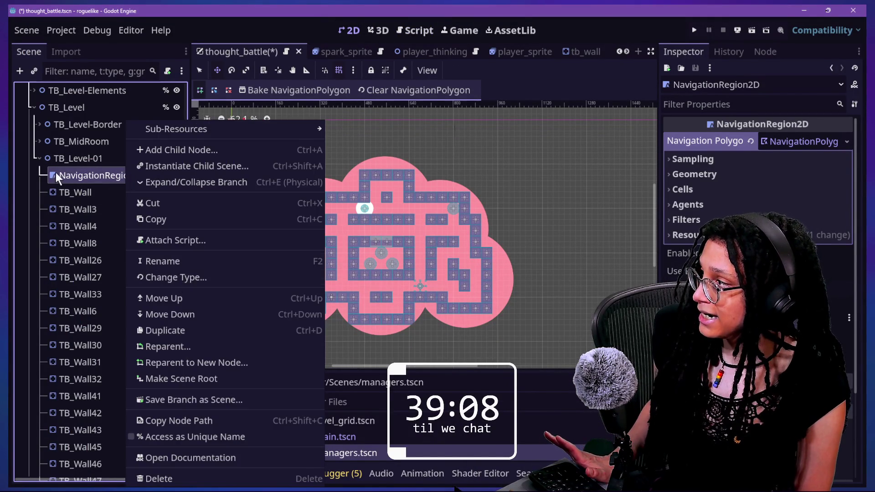
pyautogui.click(73, 165)
pyautogui.rightClick(74, 163)
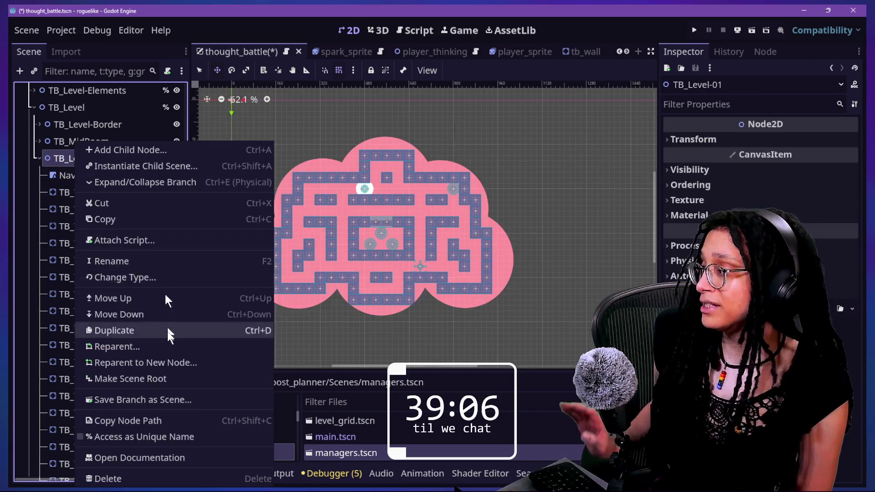
pyautogui.click(67, 213)
pyautogui.click(87, 196)
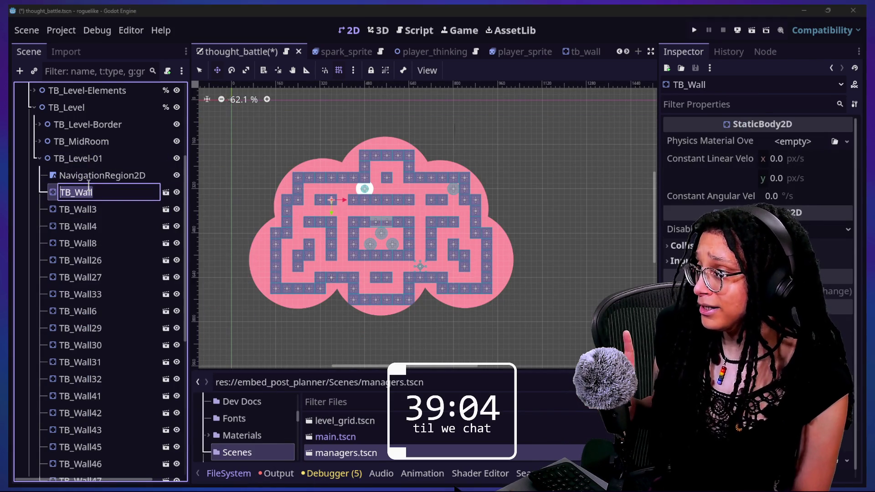
pyautogui.click(94, 174)
pyautogui.press('Delete')
# - Change TB_Level-01's type to NavigationRegion2D using a 'navig' search
pyautogui.click(81, 159)
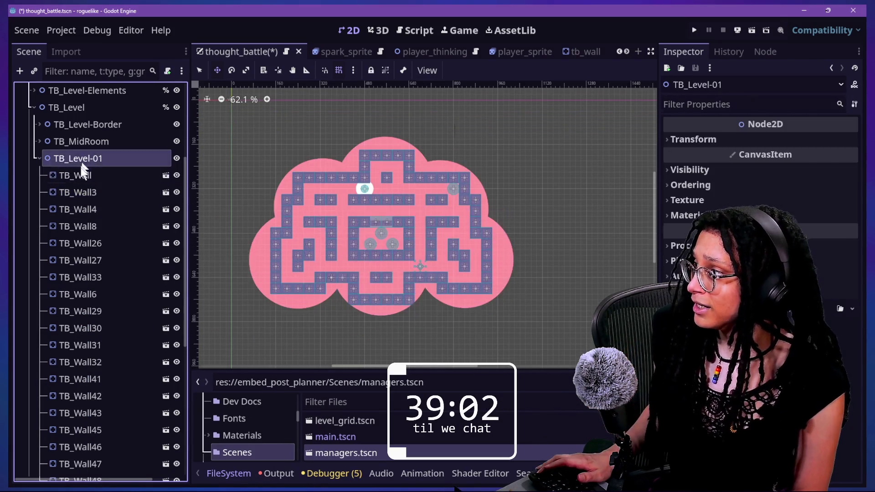
pyautogui.click(84, 176)
pyautogui.rightClick(86, 164)
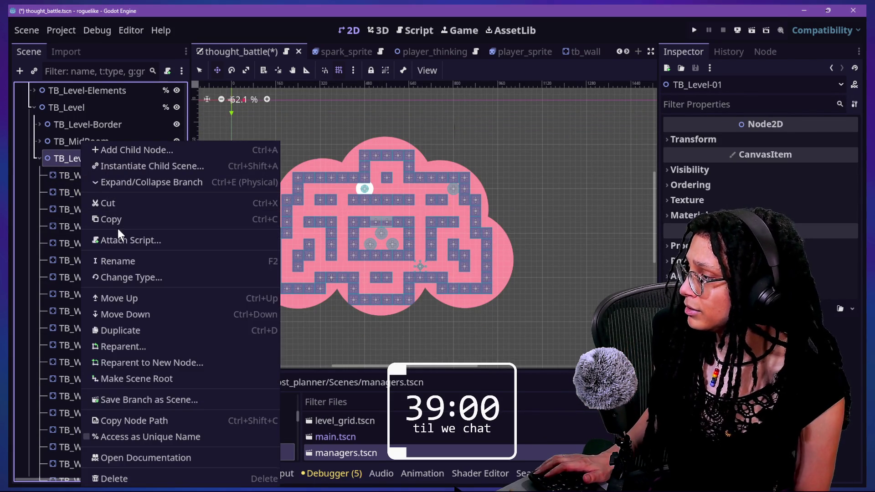
pyautogui.click(167, 277)
pyautogui.write('navig')
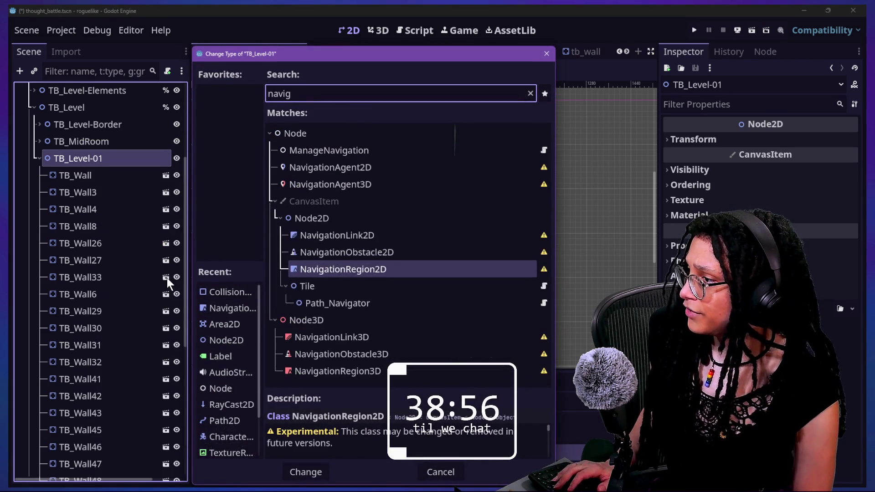
pyautogui.press('Return')
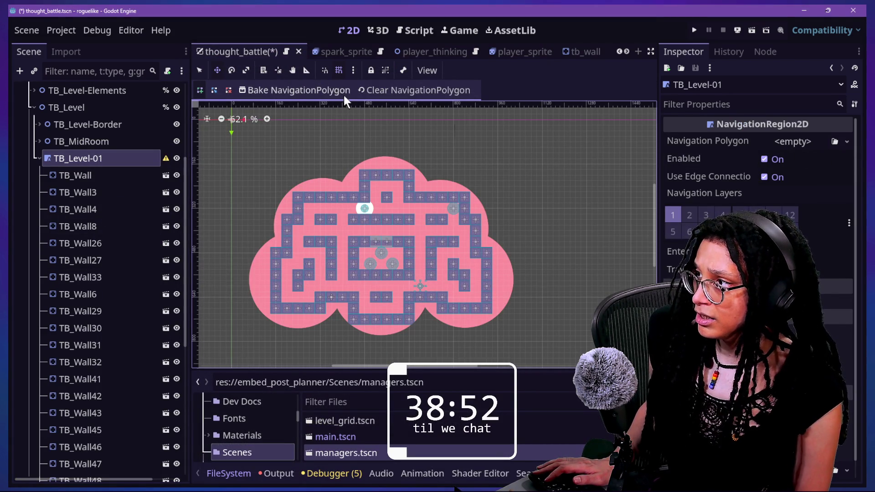
# - Assign a new NavigationPolygon to TB_Level-01 after the missing-polygon alert, then bake it
pyautogui.click(345, 95)
pyautogui.click(438, 254)
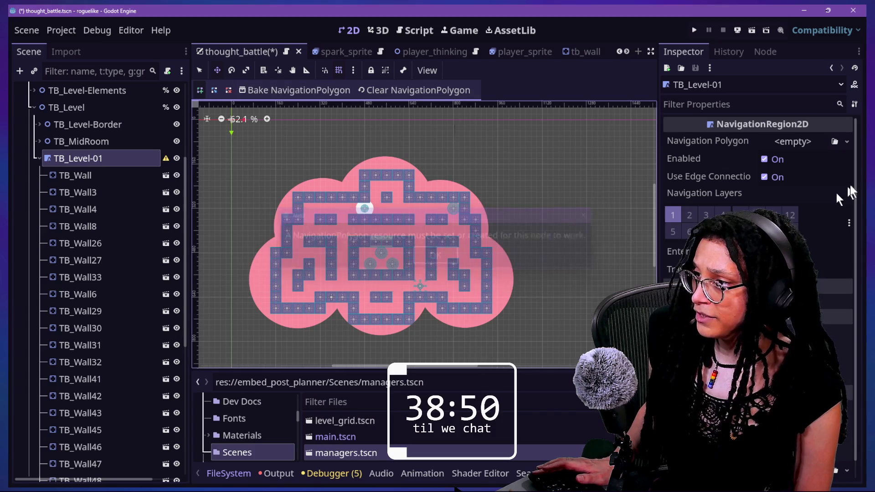
pyautogui.click(847, 142)
pyautogui.click(821, 173)
pyautogui.click(296, 90)
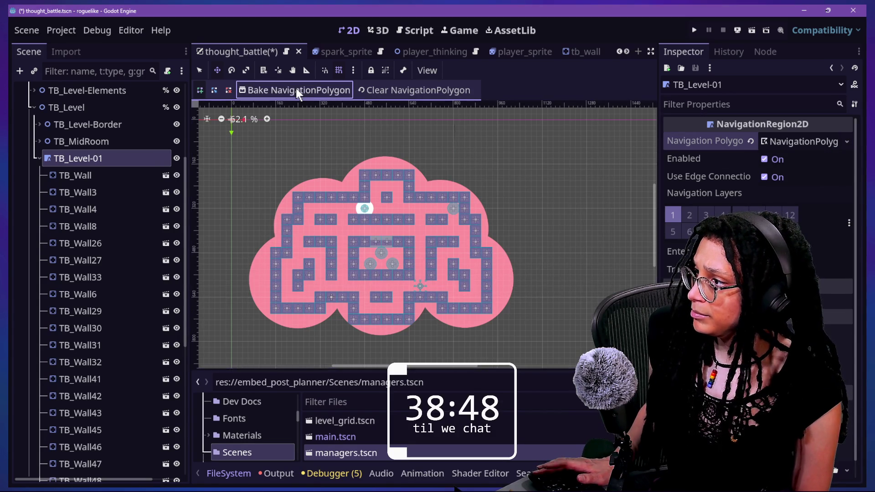
pyautogui.click(320, 94)
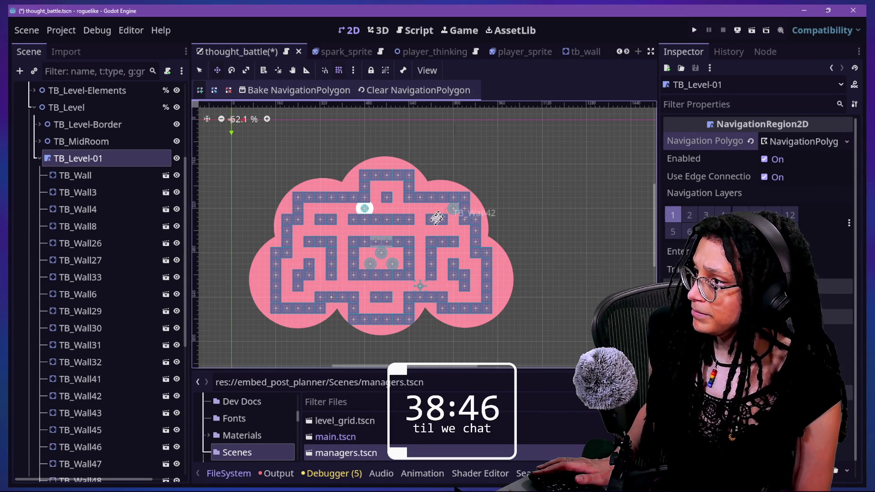
# - Reselect the TB_Level-01 navigation region and bake the navigation polygon again
pyautogui.scroll(4, 404, 232)
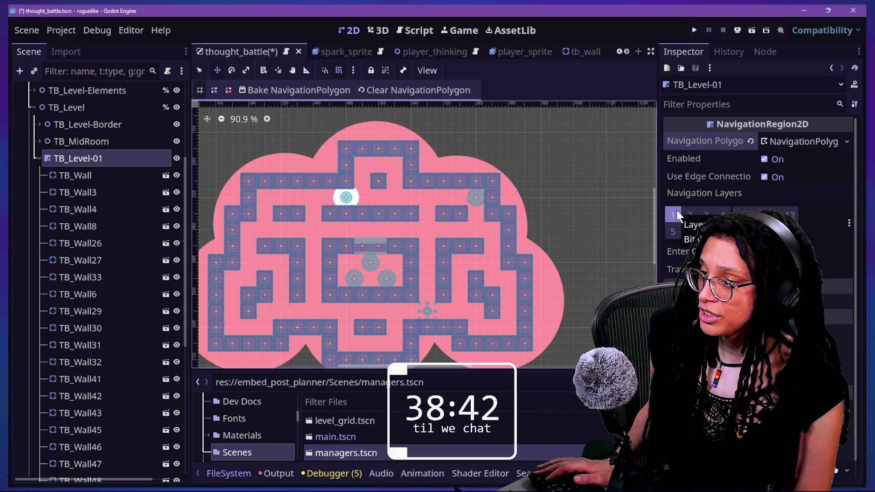
pyautogui.click(102, 176)
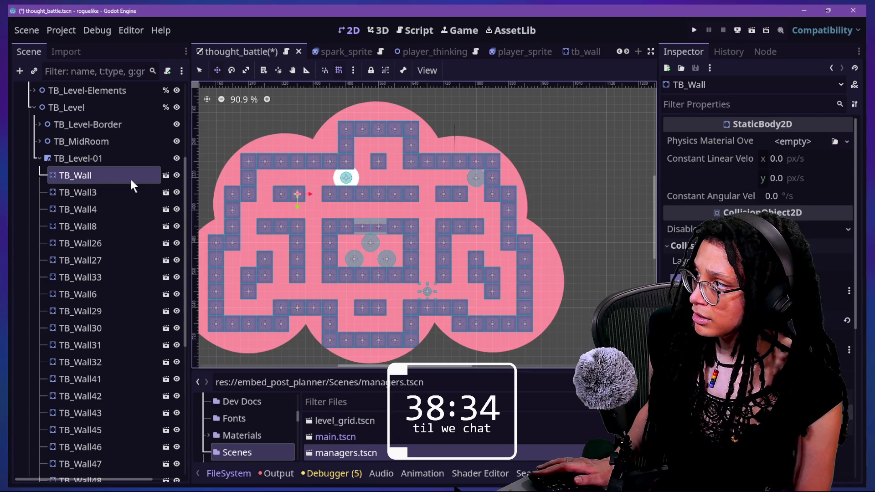
pyautogui.click(121, 158)
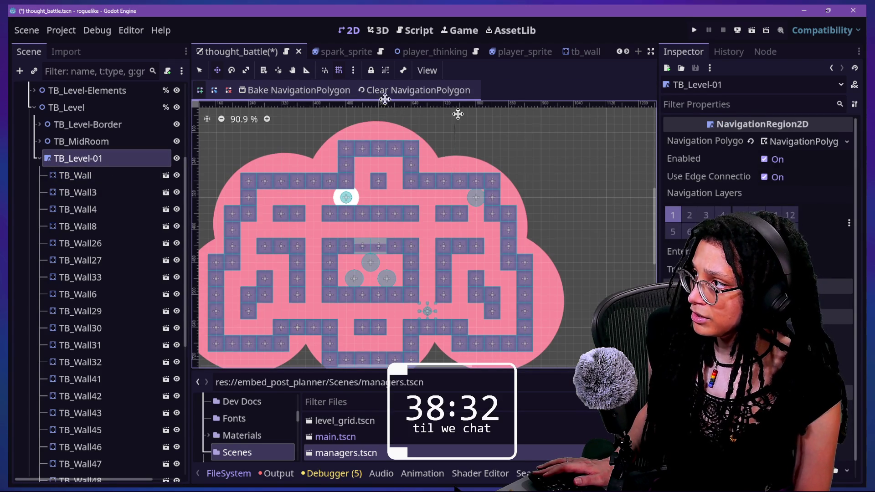
pyautogui.click(323, 97)
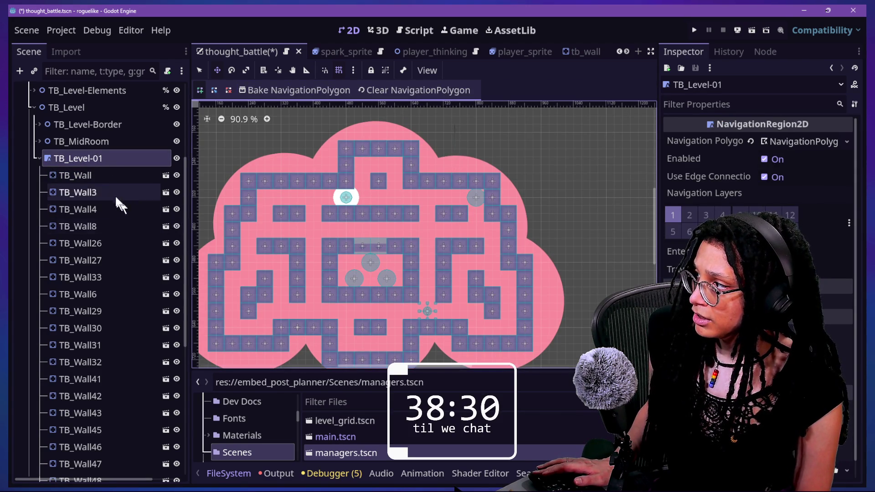
# - Inspect the TB_Wall and TB_Wall8 nodes, then return to the YouTube tutorial
pyautogui.click(110, 177)
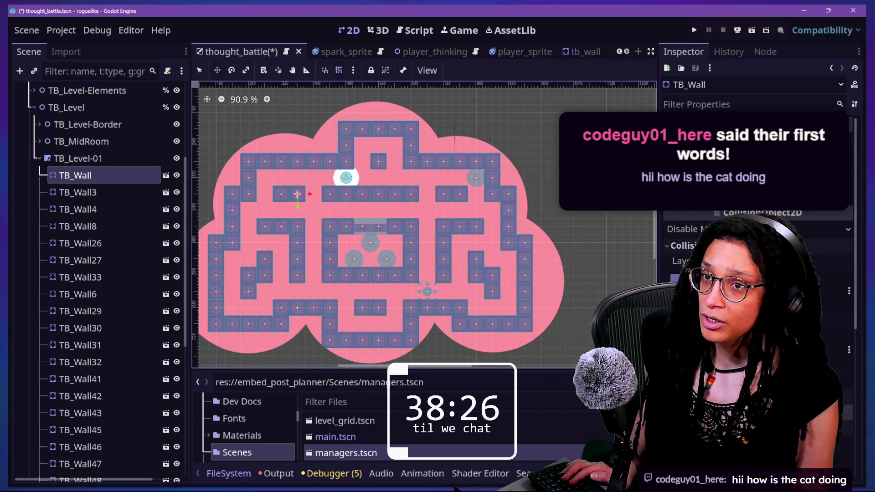
pyautogui.click(89, 231)
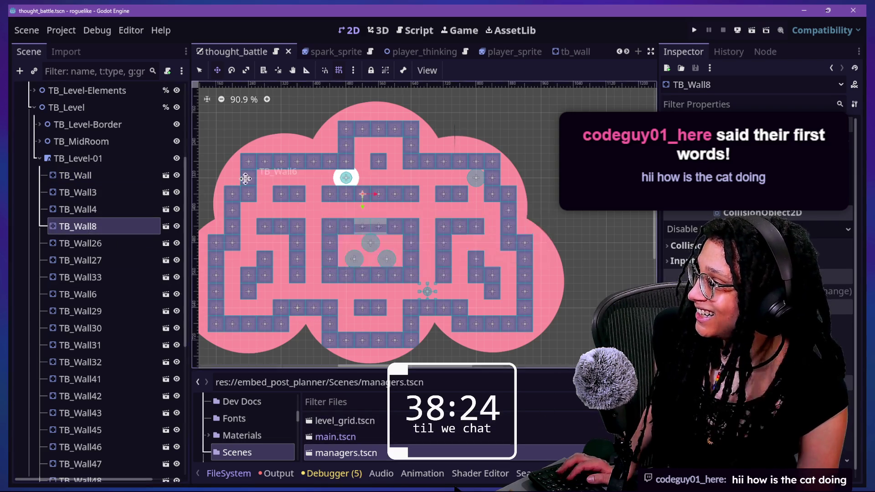
pyautogui.hotkey('alt', 'Tab')
pyautogui.hotkey('alt', 'Tab')
pyautogui.hotkey('alt', 'Tab')
pyautogui.hotkey('alt', 'Tab')
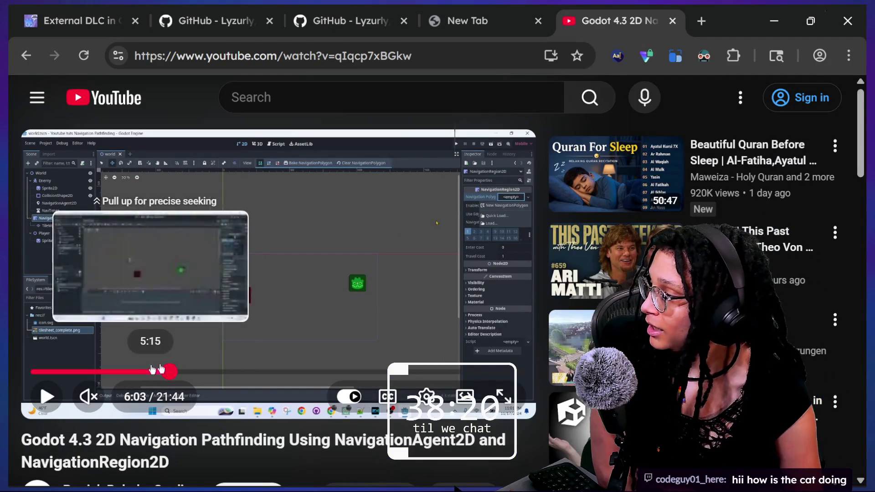
# - Resume the navigation tutorial with captions turned on and playback speed at 1.5x
pyautogui.click(392, 344)
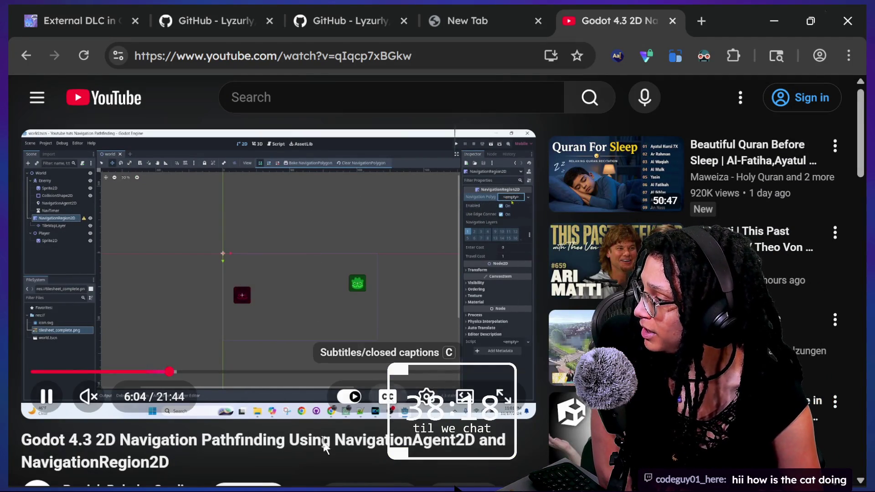
pyautogui.click(388, 397)
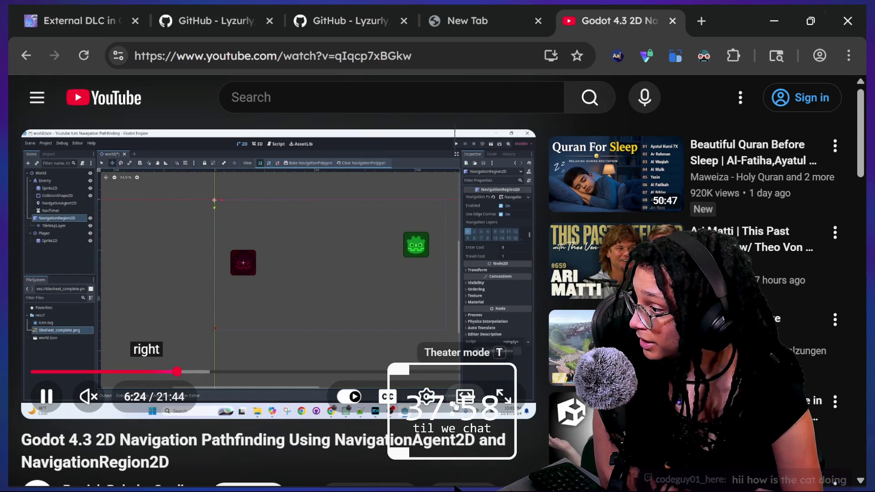
pyautogui.click(426, 396)
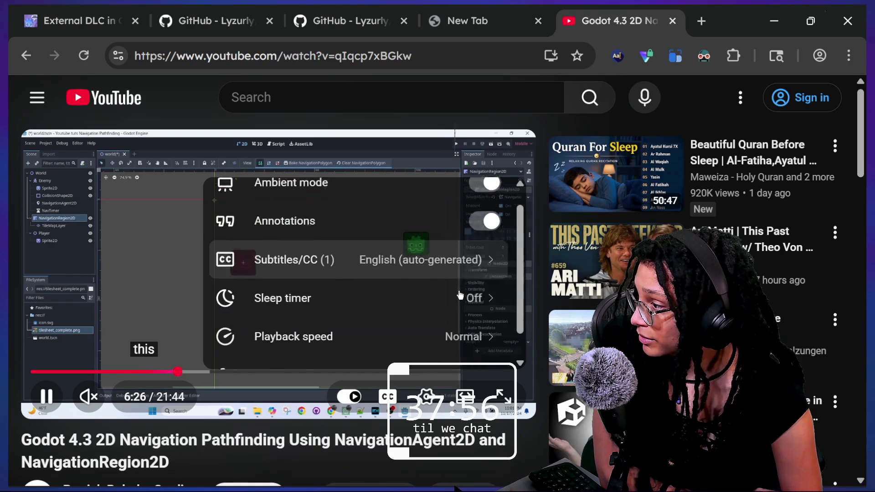
pyautogui.scroll(-1, 459, 296)
pyautogui.click(467, 307)
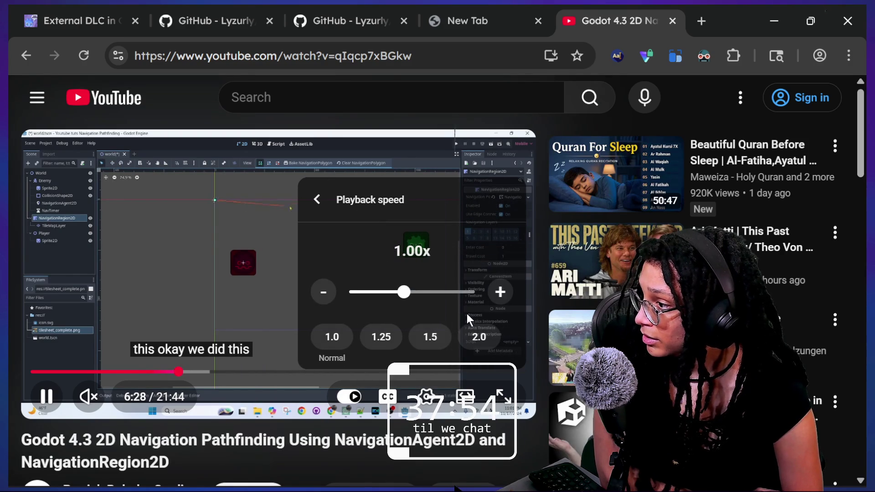
pyautogui.click(430, 337)
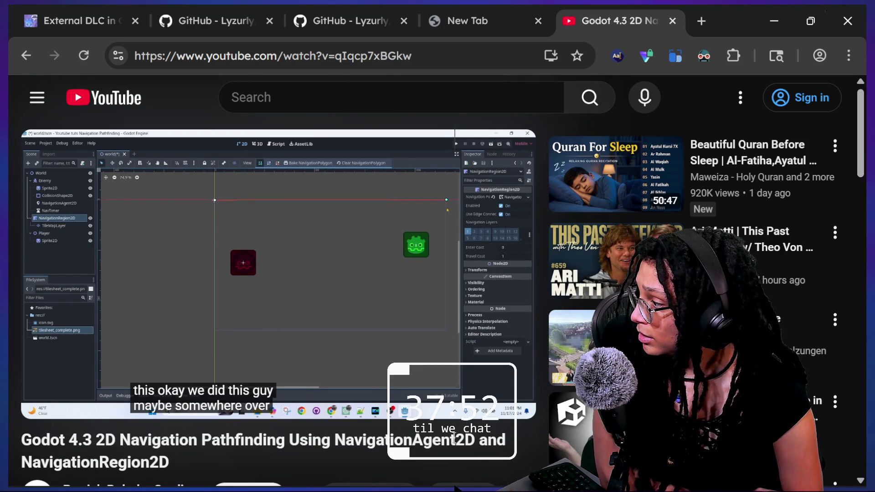